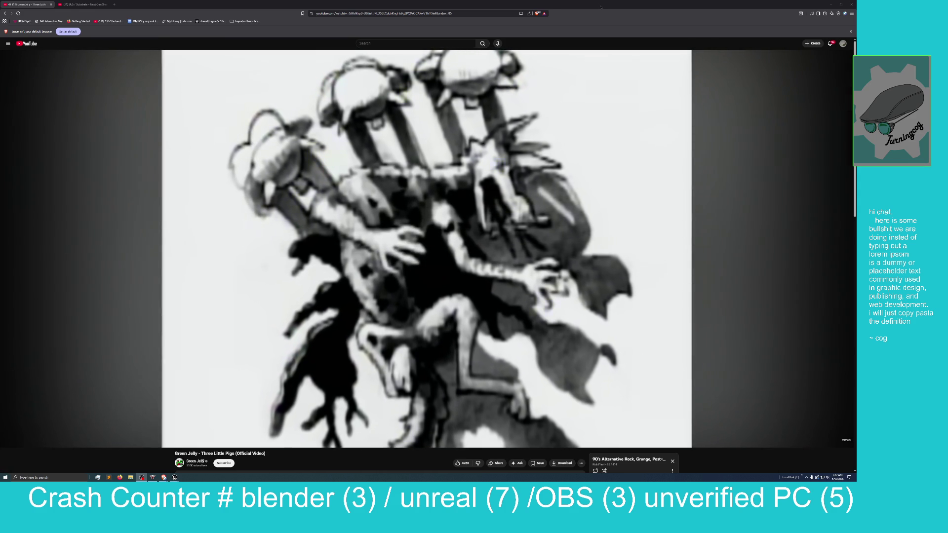
Step: Minimise the browser playing the music video to show the Unreal Editor underneath
left_click(831, 4)
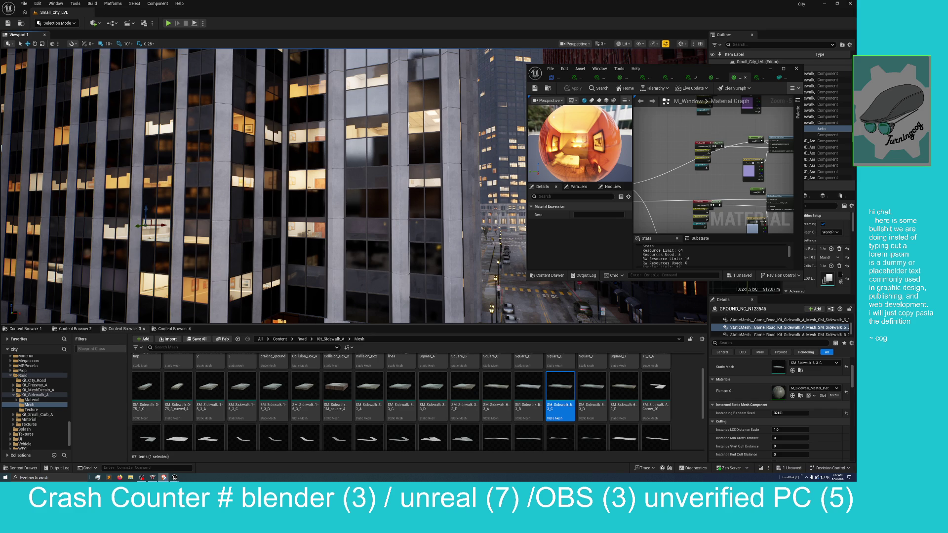
Step: Centre the M_Window material editor on screen, then bring the YouTube video back in front
left_click(594, 123)
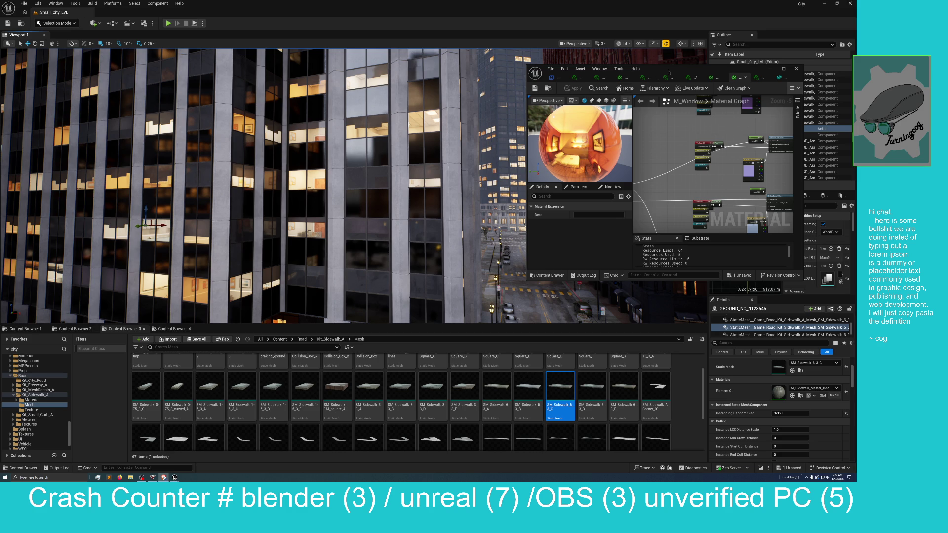
left_click_drag(671, 70, 469, 124)
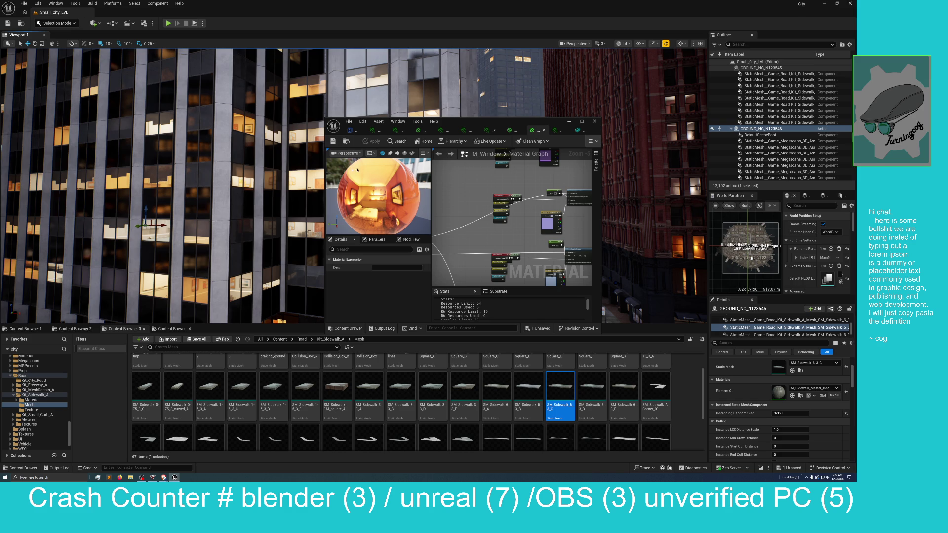
mouse_move(462, 122)
left_mouse_down()
mouse_move(389, 150)
mouse_move(422, 148)
left_mouse_up()
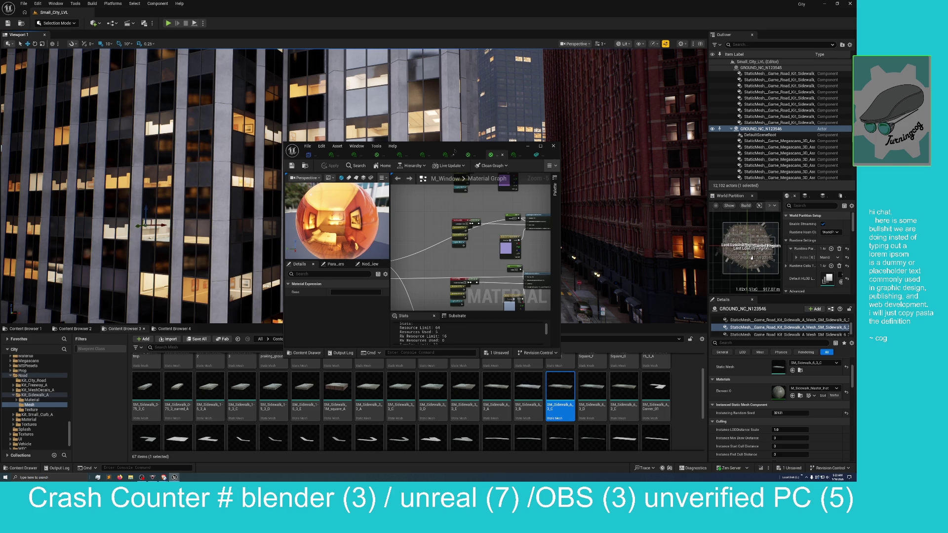
left_click_drag(455, 151, 462, 146)
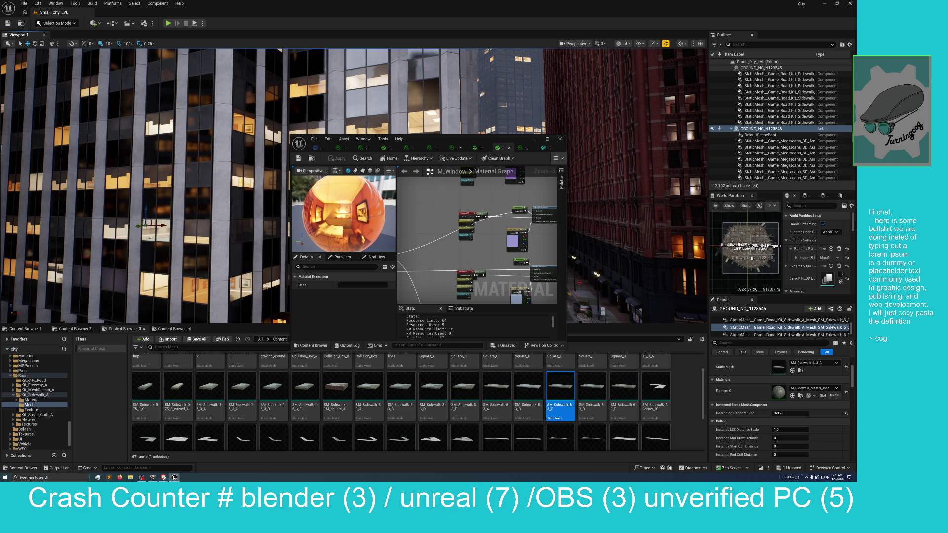
left_click(163, 478)
left_click_drag(451, 119, 492, 120)
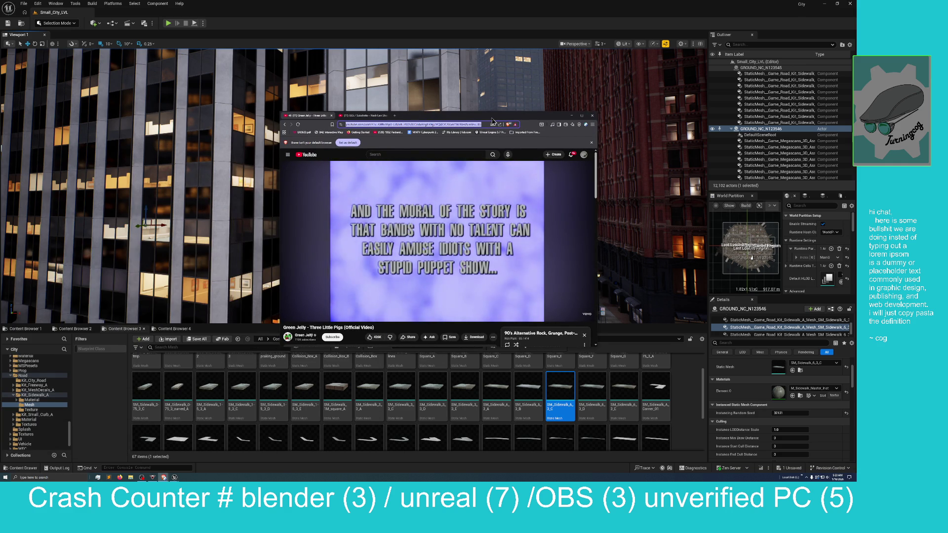
Step: Minimise the YouTube video again to expose the M_Window material graph
left_click(571, 115)
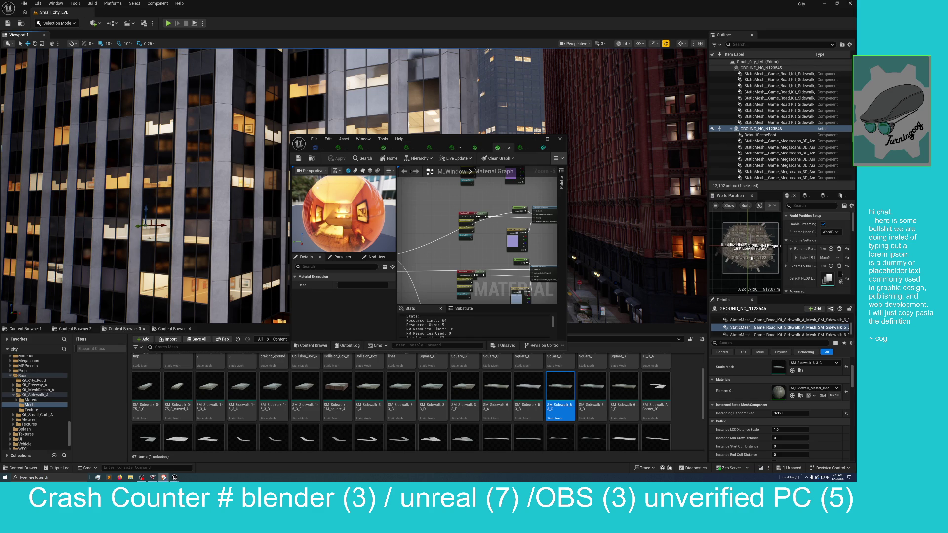
Step: Nudge the material editor left and switch to the MI_Sidewalk instance tab
left_click_drag(546, 148, 535, 149)
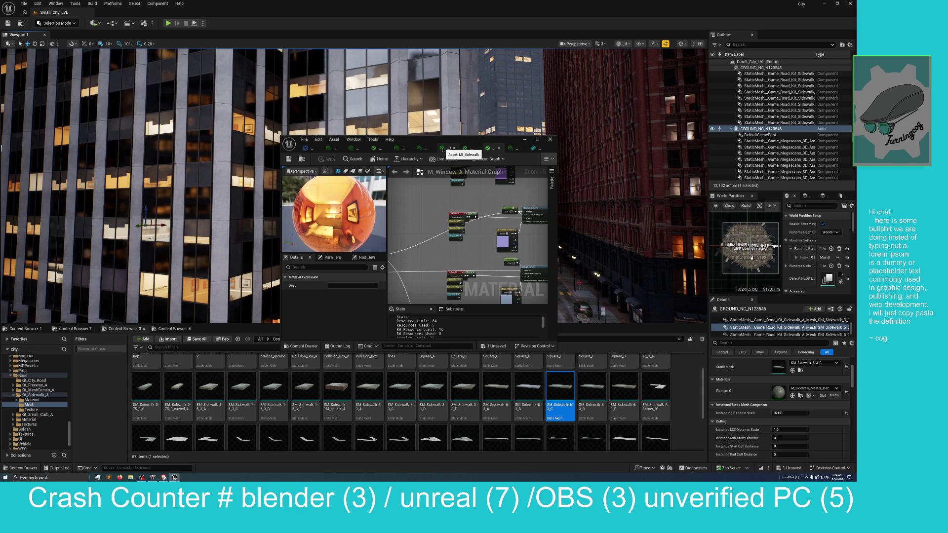
left_click(443, 148)
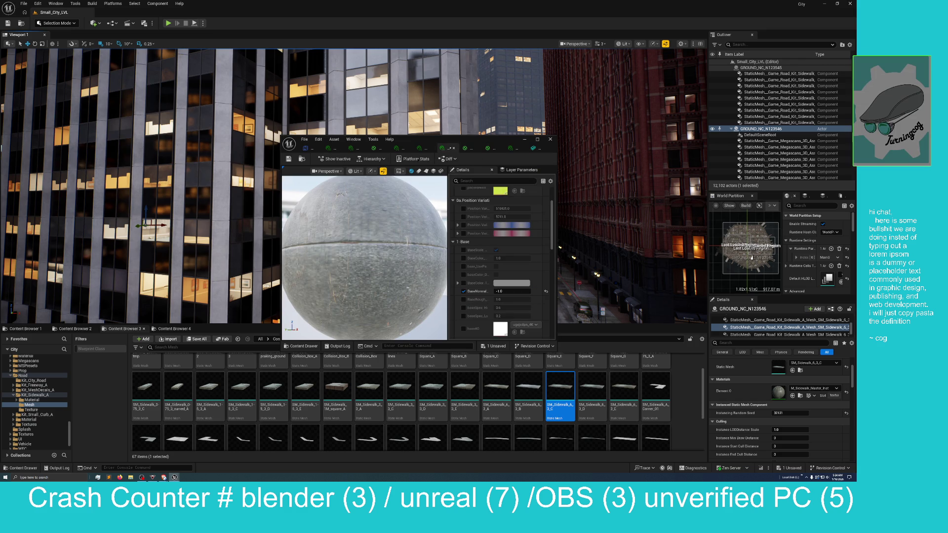
Step: Zoom out and orbit the sidewalk preview sphere, then open the Fab library
scroll(381, 214, "down", 5)
mouse_move(383, 234)
left_mouse_down()
mouse_move(385, 210)
mouse_move(405, 234)
mouse_move(374, 247)
left_mouse_up()
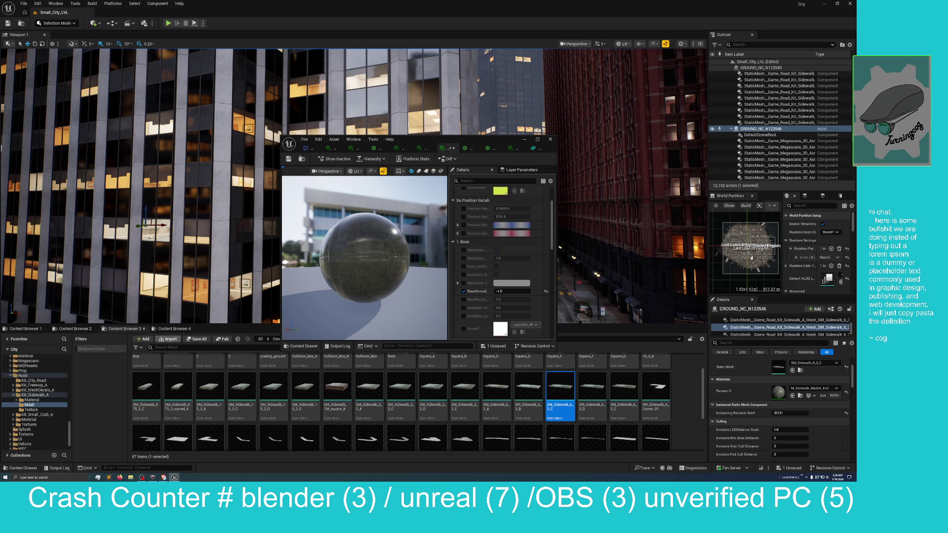
left_click(223, 339)
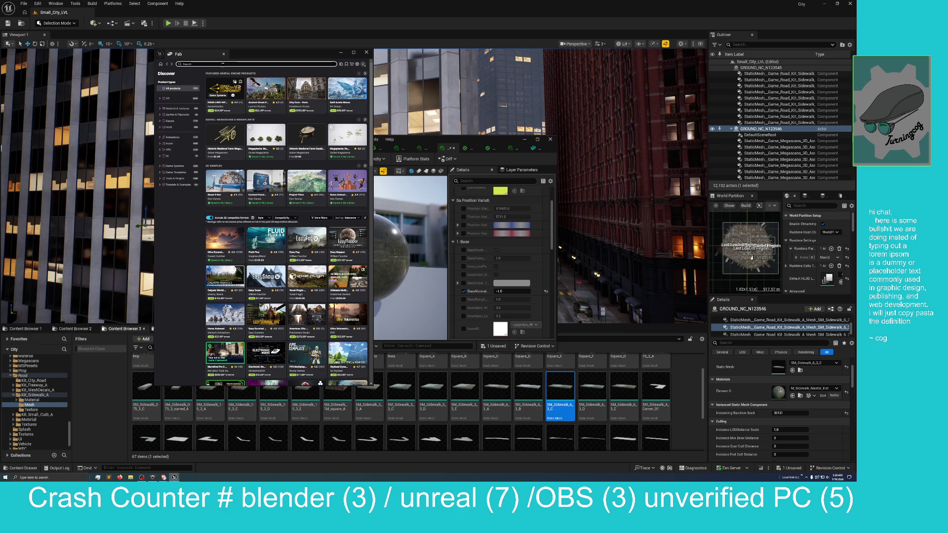
Step: Search Fab for 'twin motion', then repeat the search within My Library
type("twin moti")
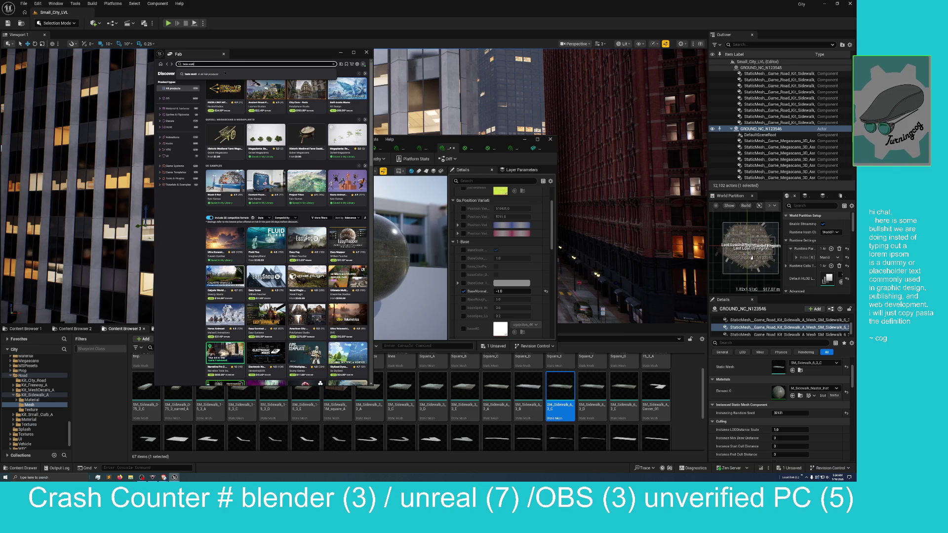
type("on")
key("Return")
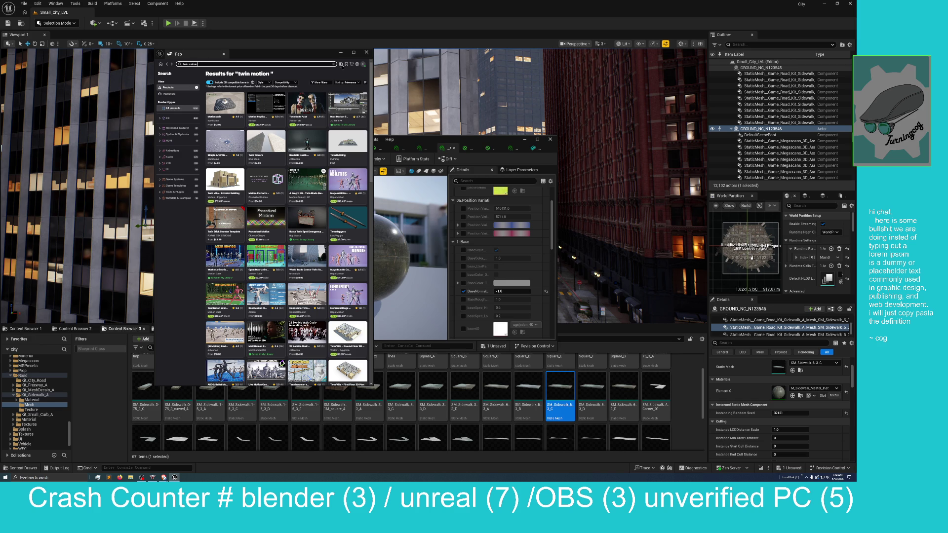
left_click(342, 64)
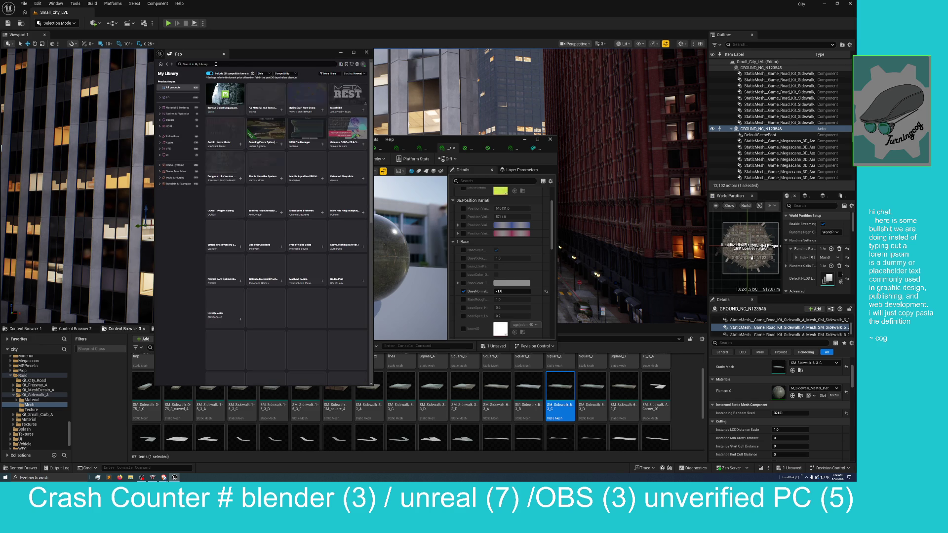
left_click(216, 63)
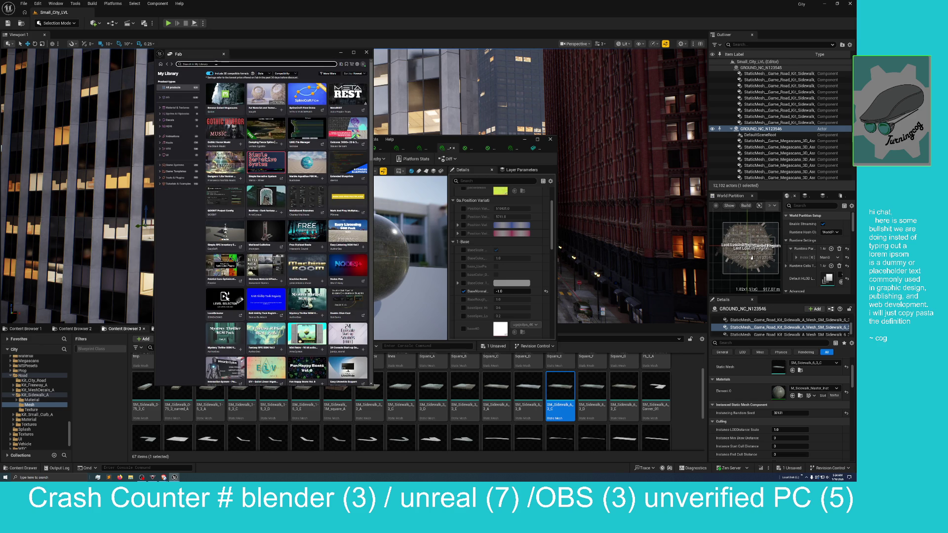
type("twin mot")
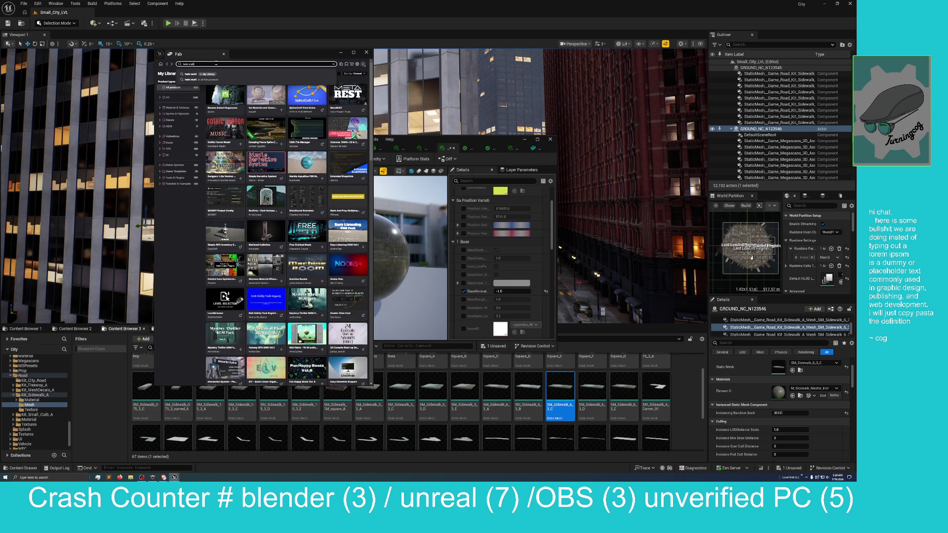
type("ion")
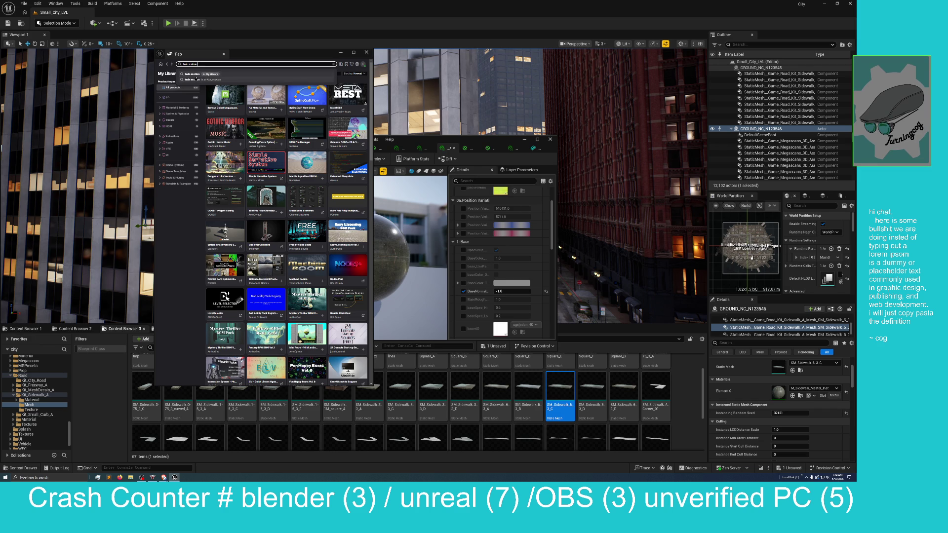
key("Return")
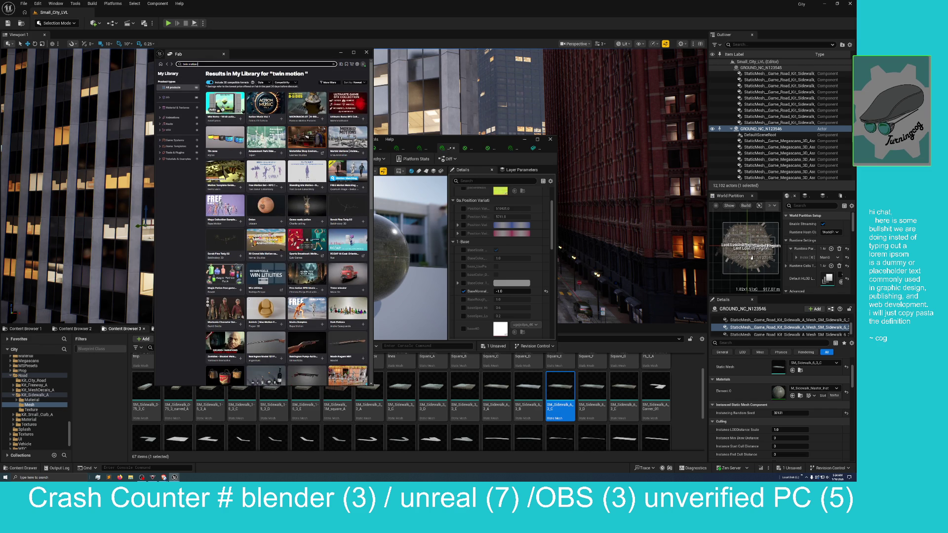
Step: Sort the twin motion library results by Oldest
scroll(244, 111, "down", 5)
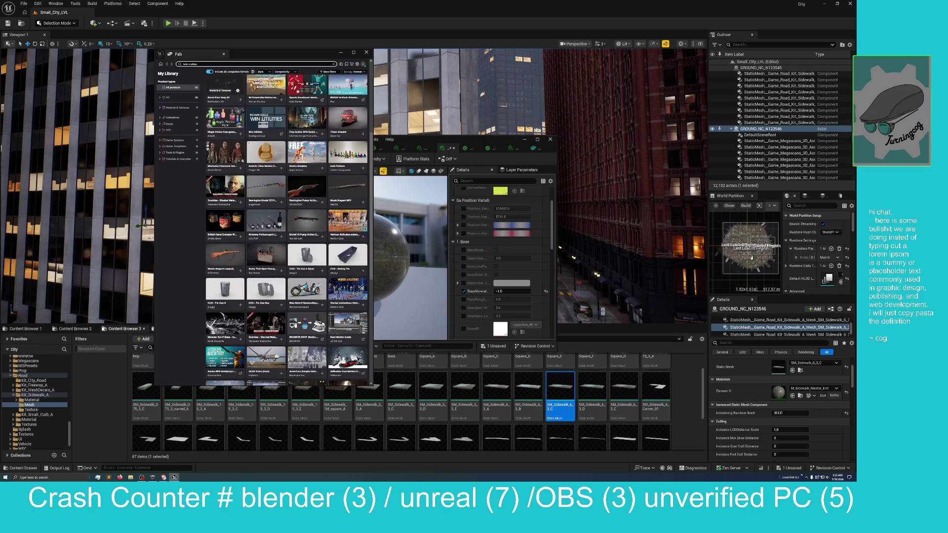
scroll(243, 109, "up", 3)
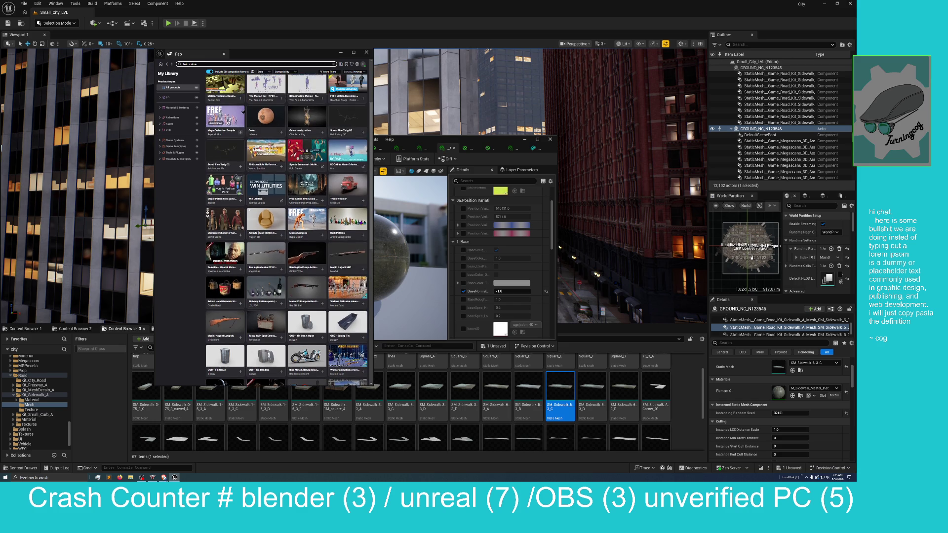
scroll(244, 111, "up", 3)
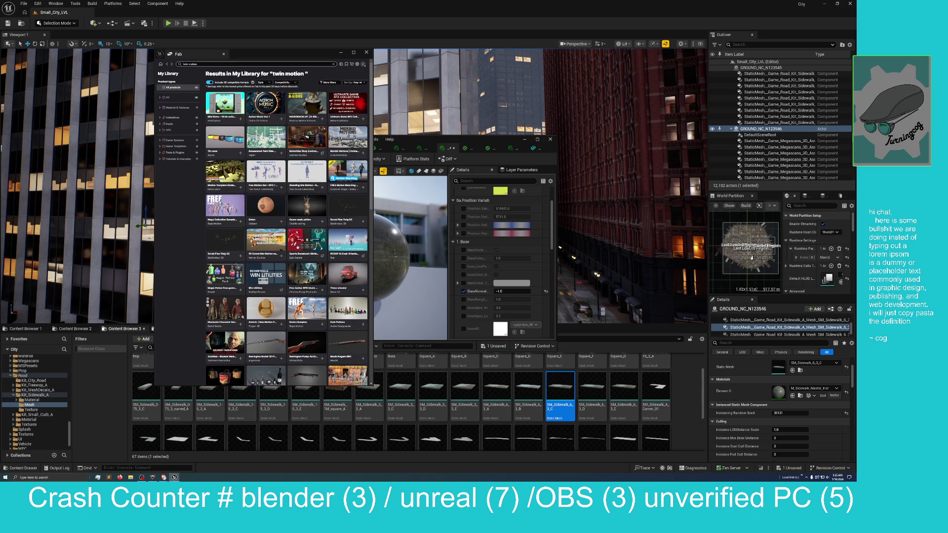
left_click(355, 82)
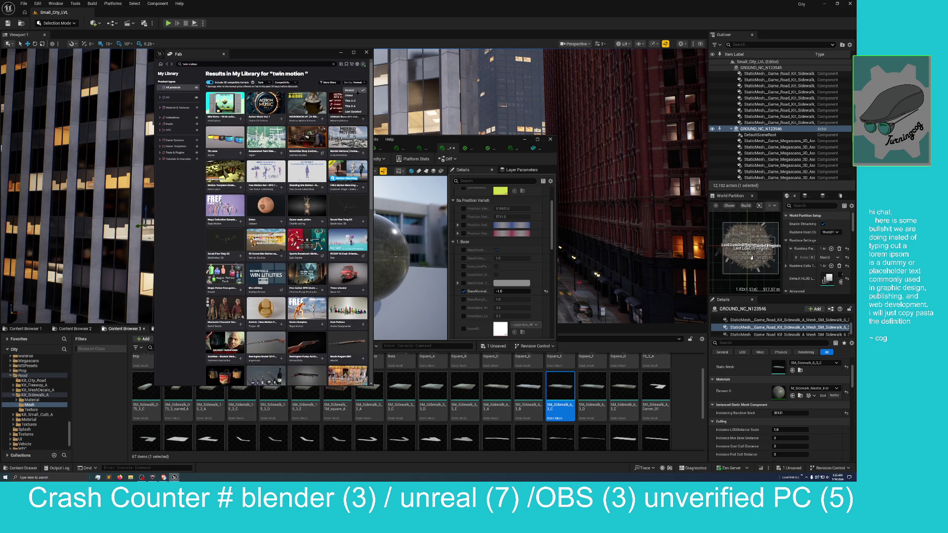
left_click(357, 95)
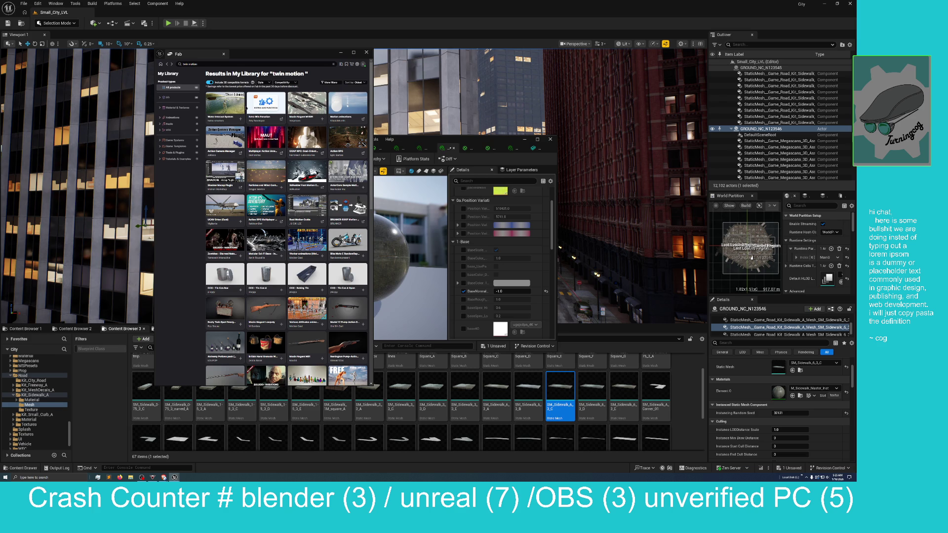
scroll(247, 107, "down", 3)
scroll(247, 108, "up", 3)
Step: Search My Library for 'arch vis' and maximise the Fab window to full screen
left_click(198, 64)
type("a")
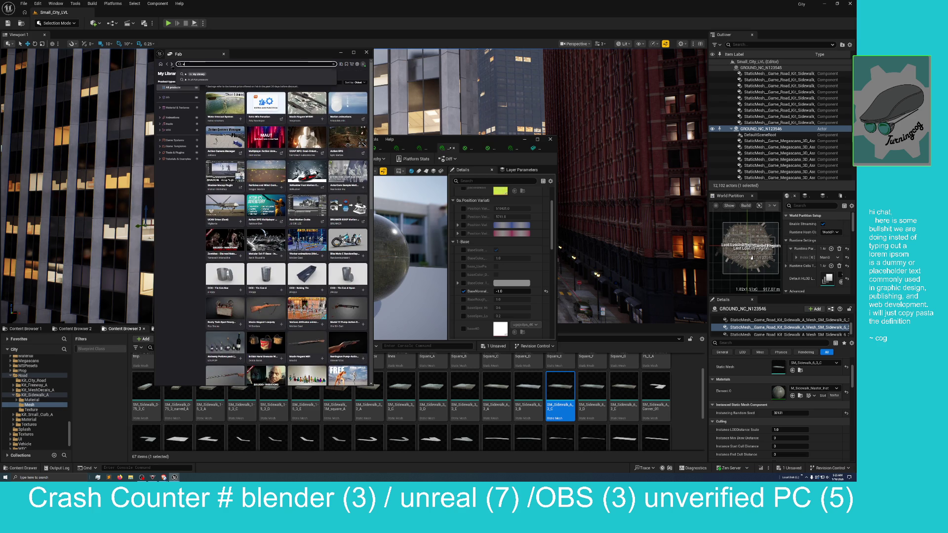
type("rc")
type("h")
type(" vis")
key("Return")
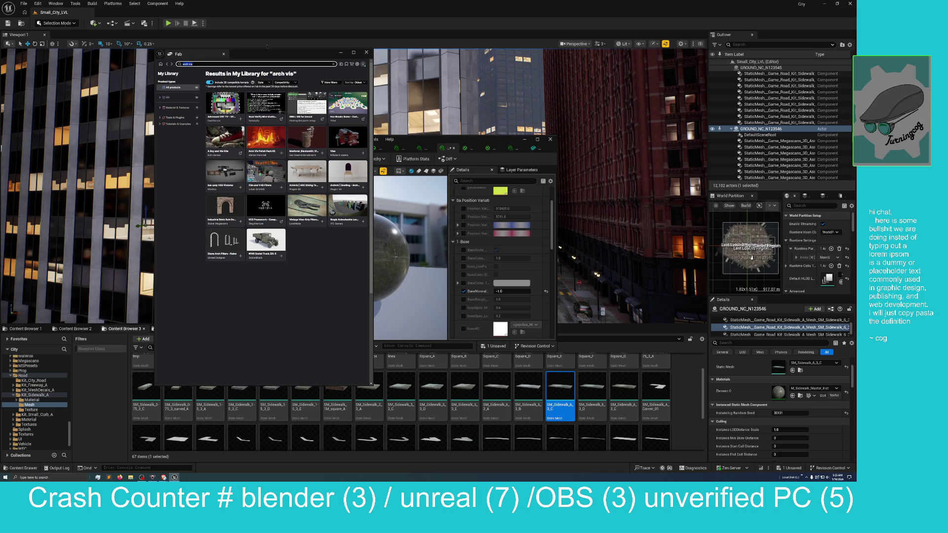
mouse_move(247, 53)
left_mouse_down()
mouse_move(268, 45)
mouse_move(277, 3)
left_mouse_up()
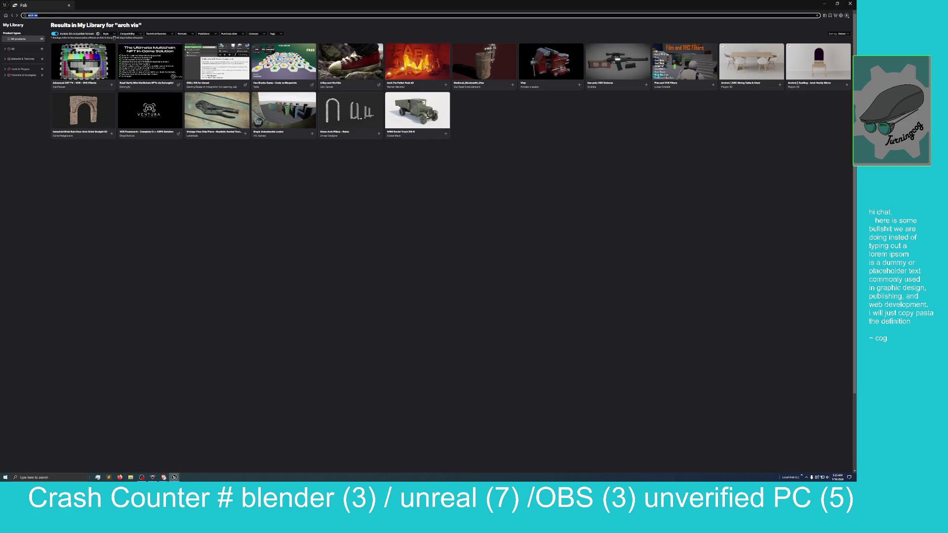
Step: Filter My Library to show only Twinmotion-published products through the Publishers dropdown
left_click(207, 36)
left_click(208, 34)
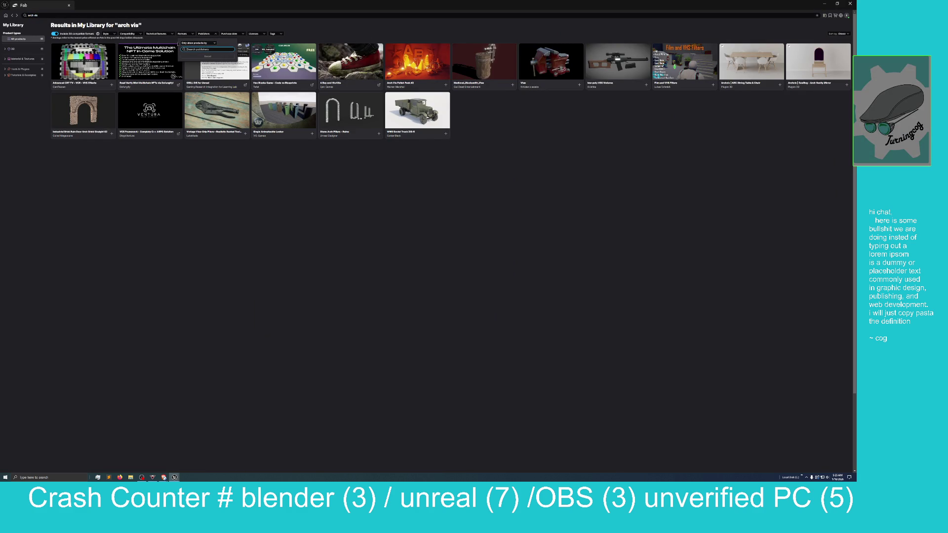
left_click(35, 15)
left_click(30, 15)
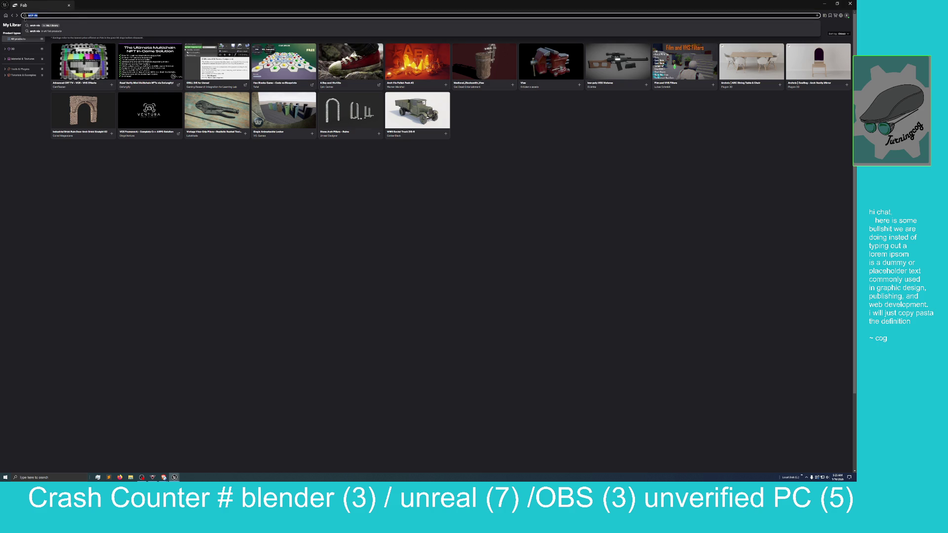
left_click(29, 24)
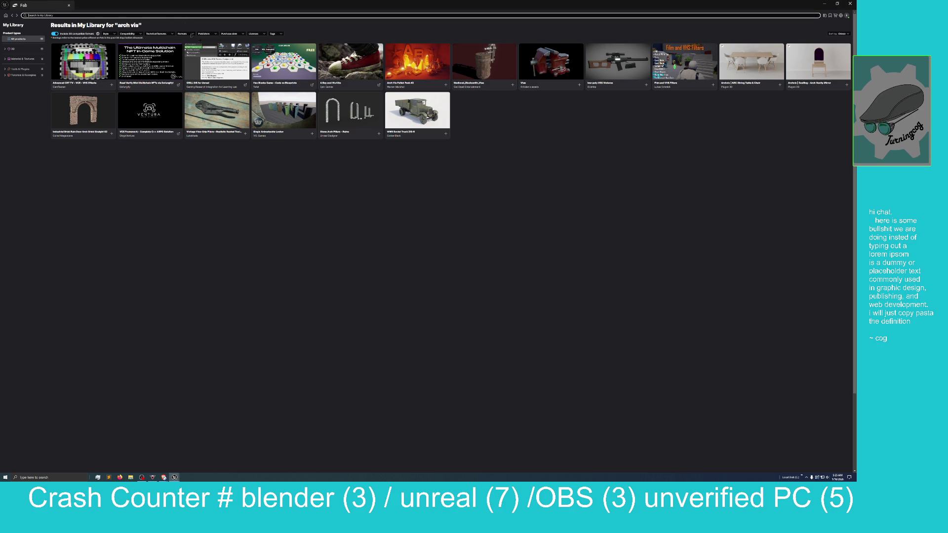
left_click(209, 34)
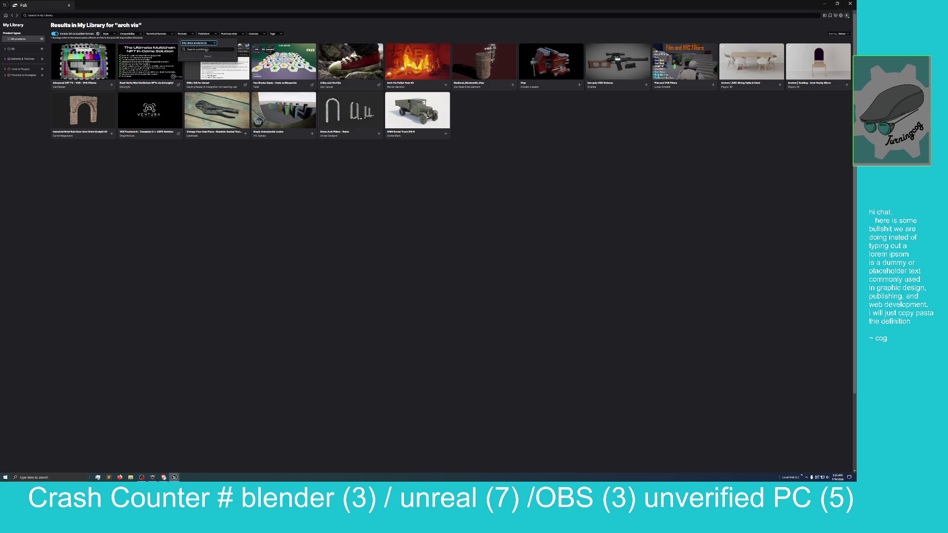
type("ta")
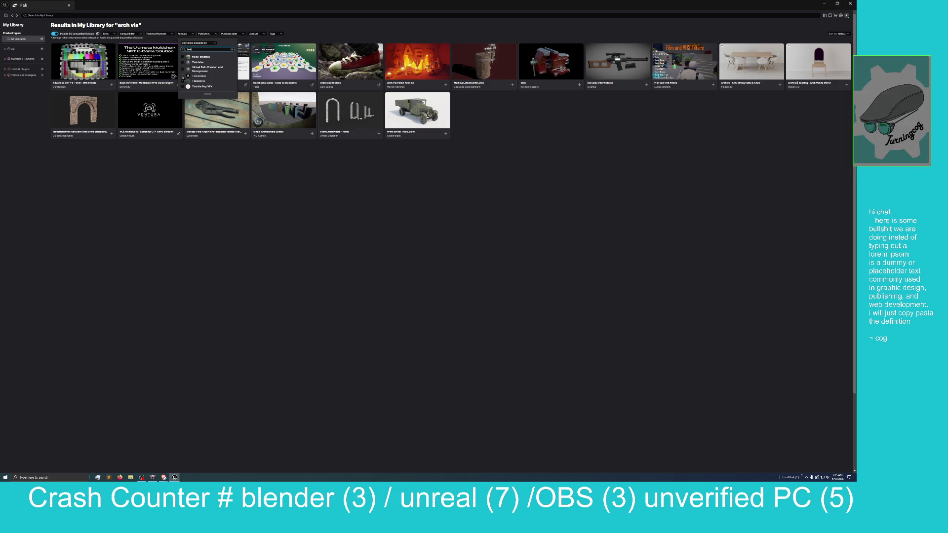
left_click(183, 76)
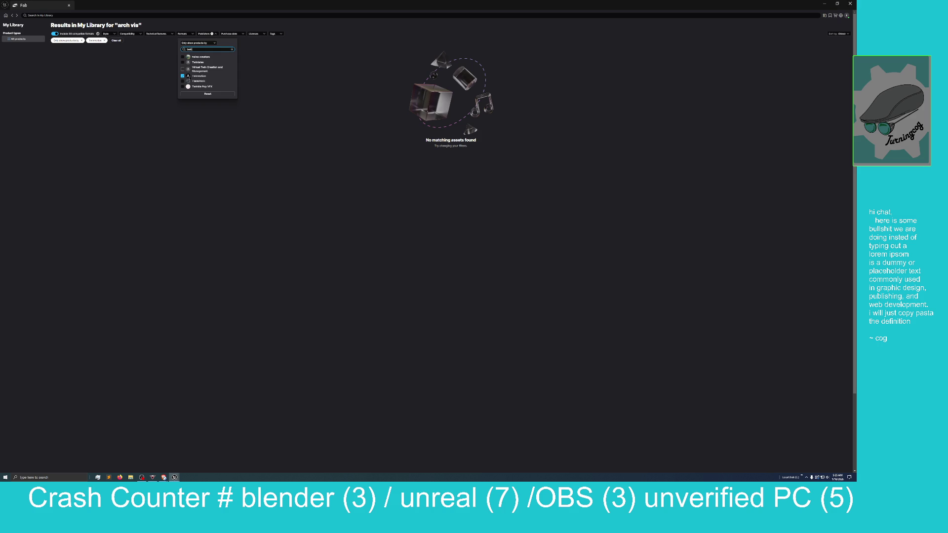
left_click(183, 75)
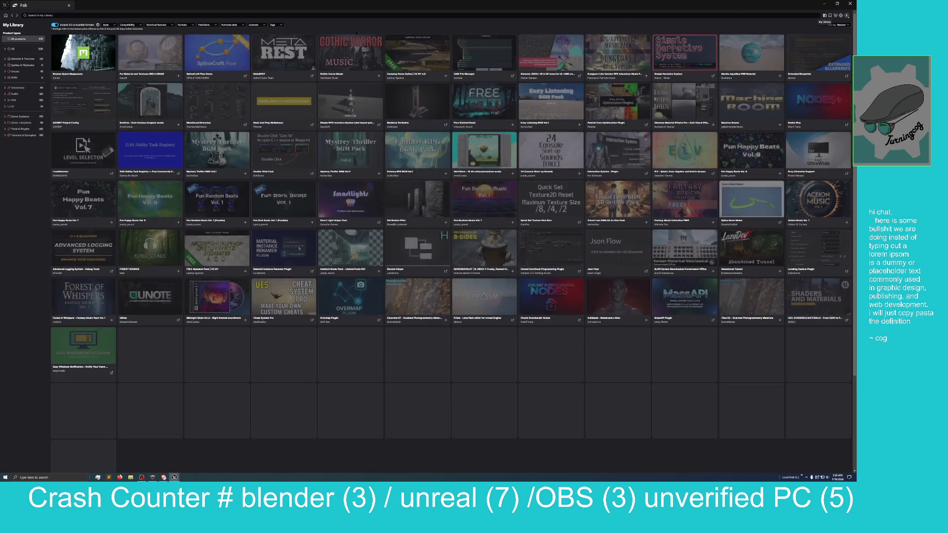
left_click(205, 25)
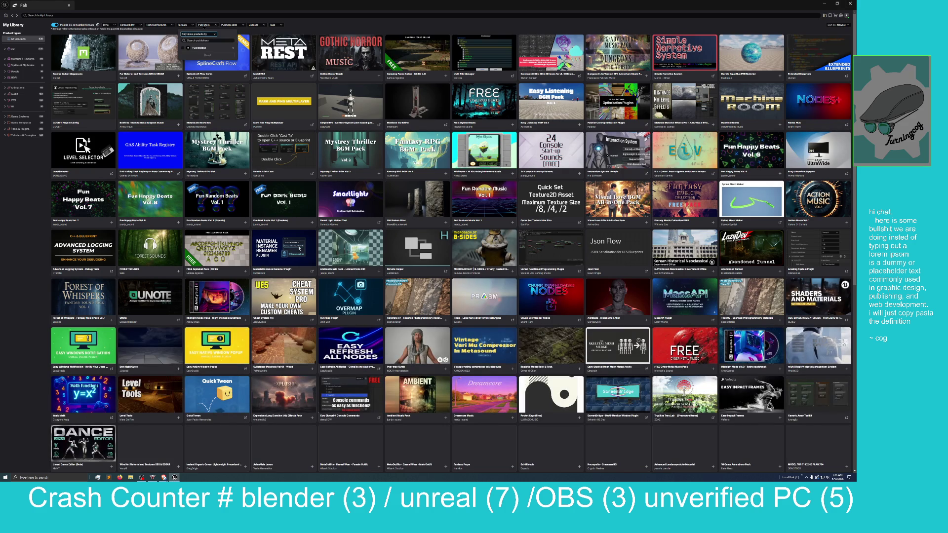
left_click(183, 48)
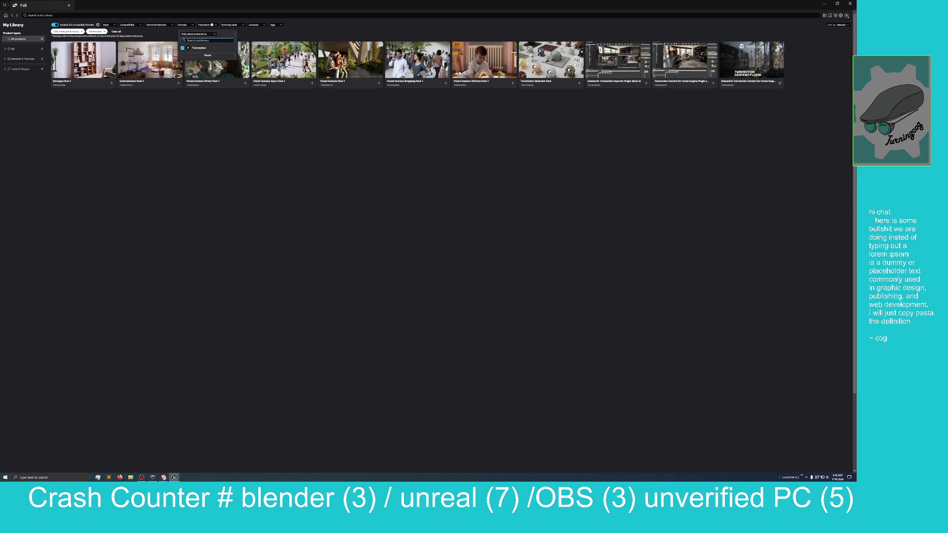
left_click(331, 151)
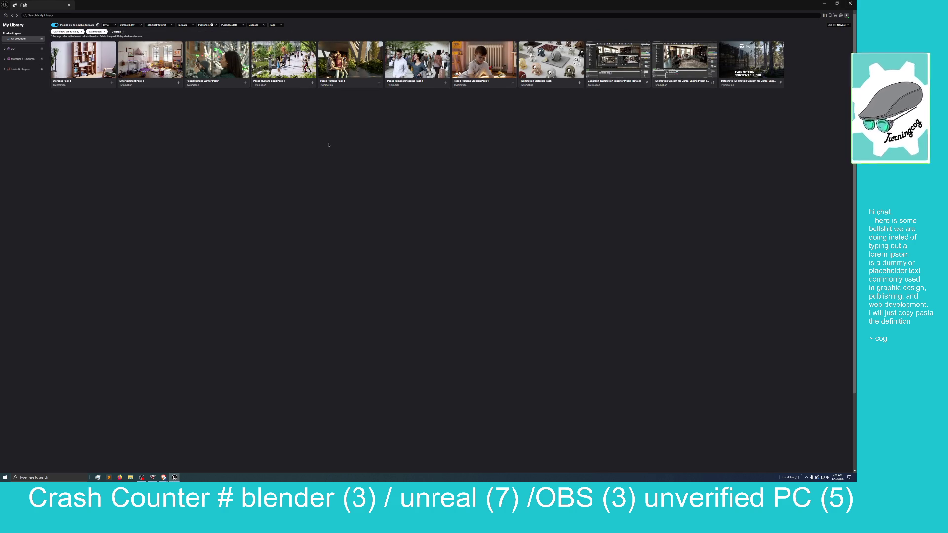
Step: Open the Twinmotion Materials Pack page and cycle through all twelve preview images enlarged
left_click(537, 62)
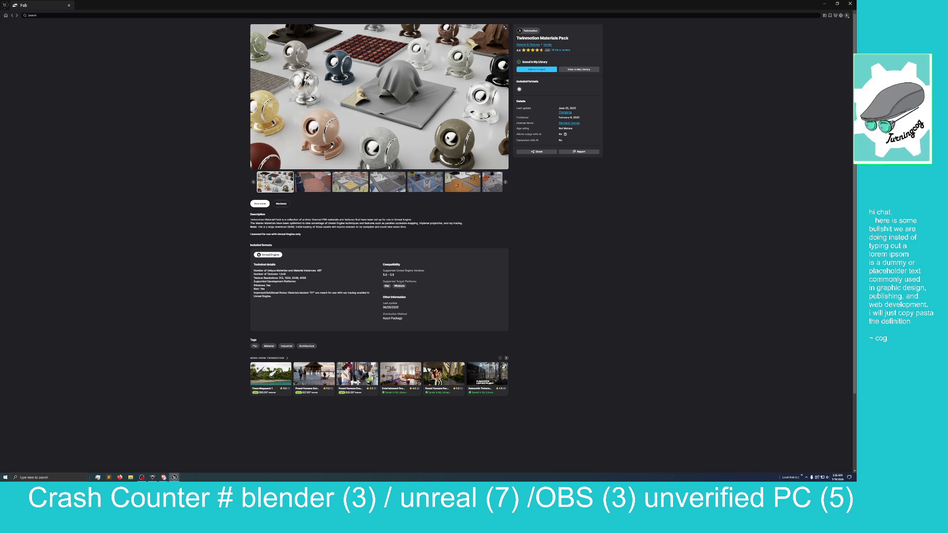
left_click(504, 30)
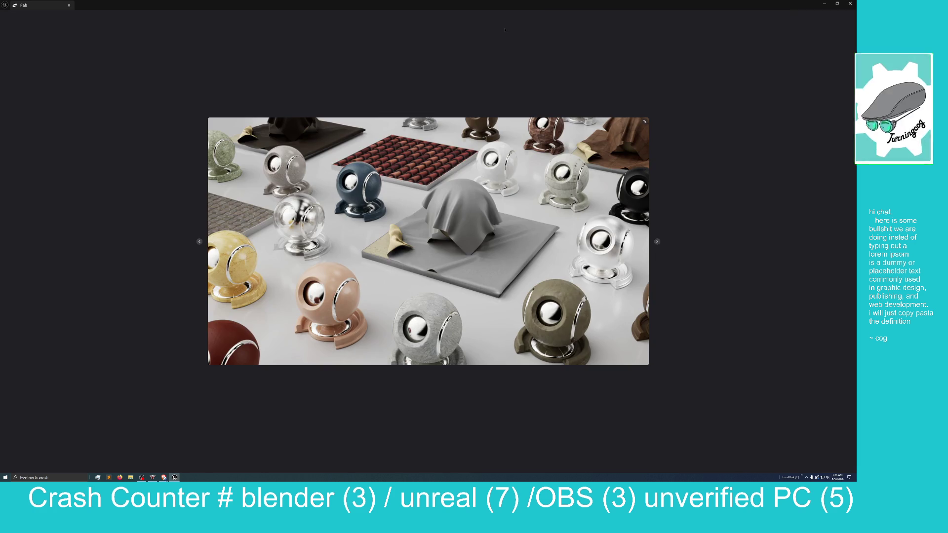
left_click(657, 242)
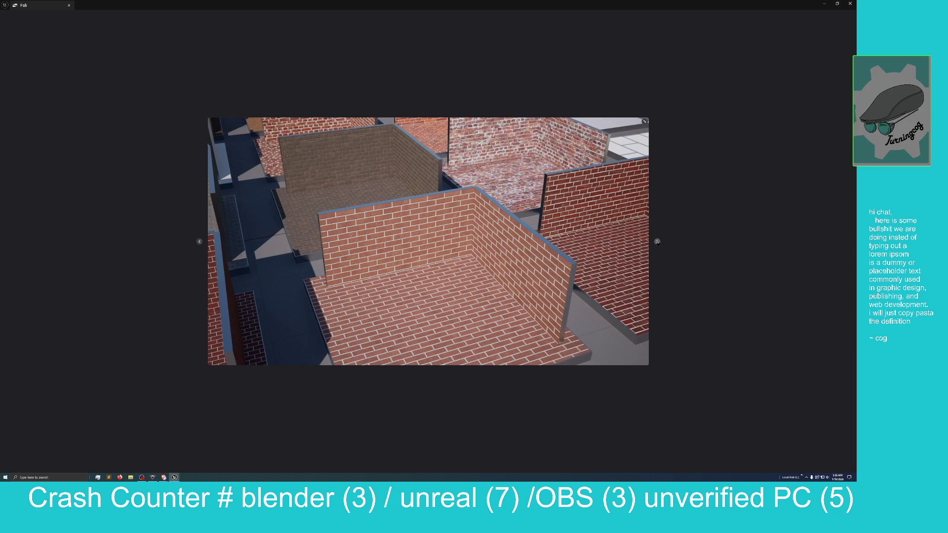
left_click(658, 242)
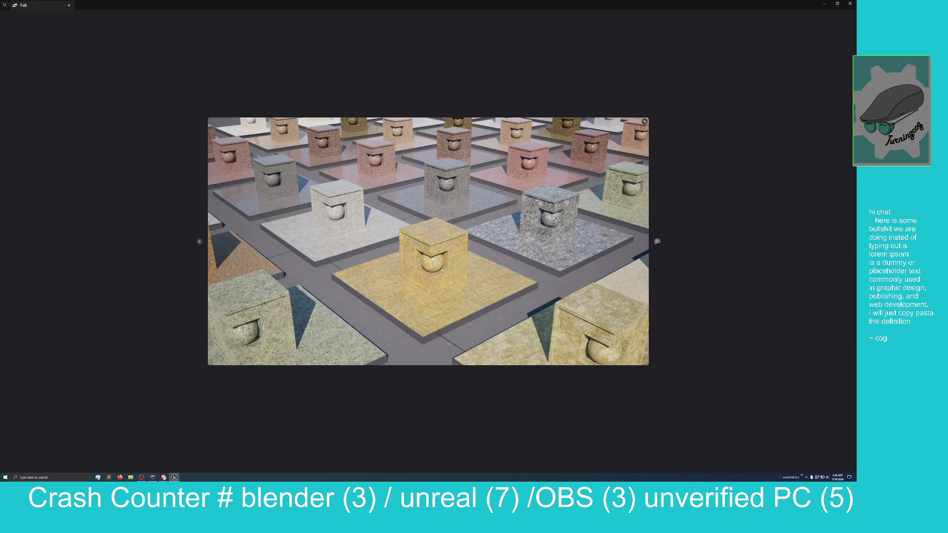
left_click(658, 242)
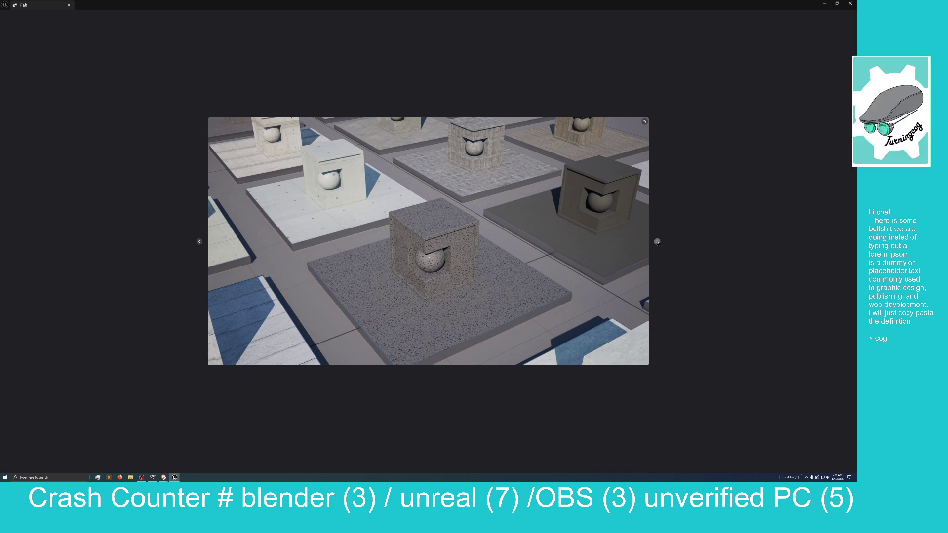
left_click(657, 242)
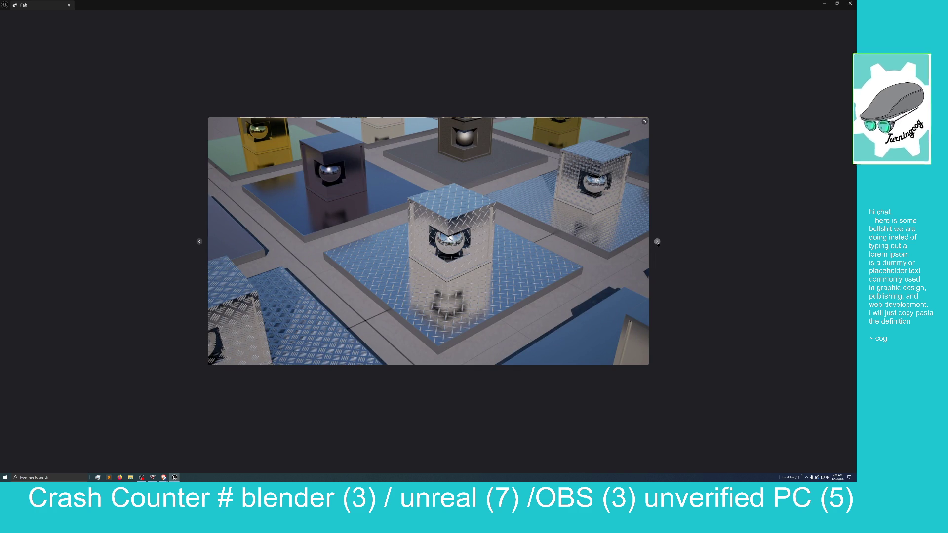
left_click(657, 242)
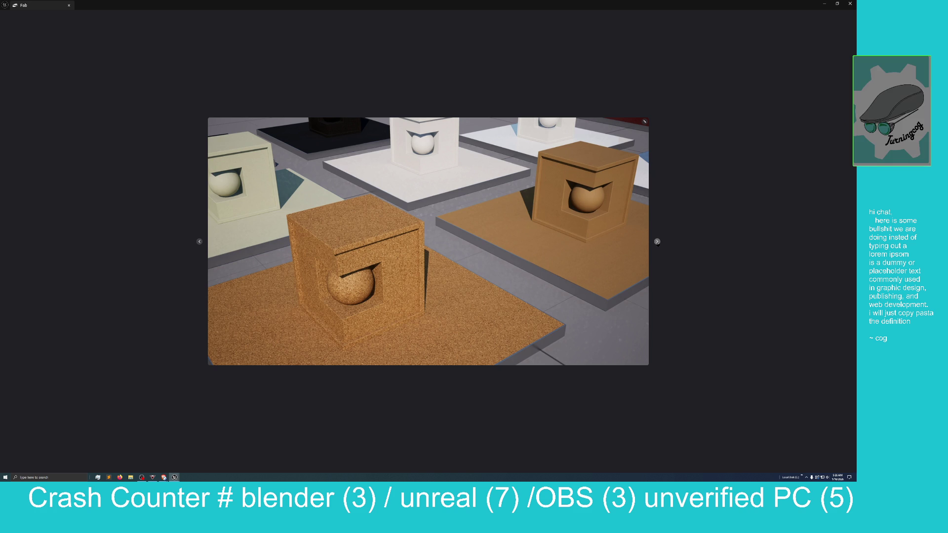
left_click(657, 242)
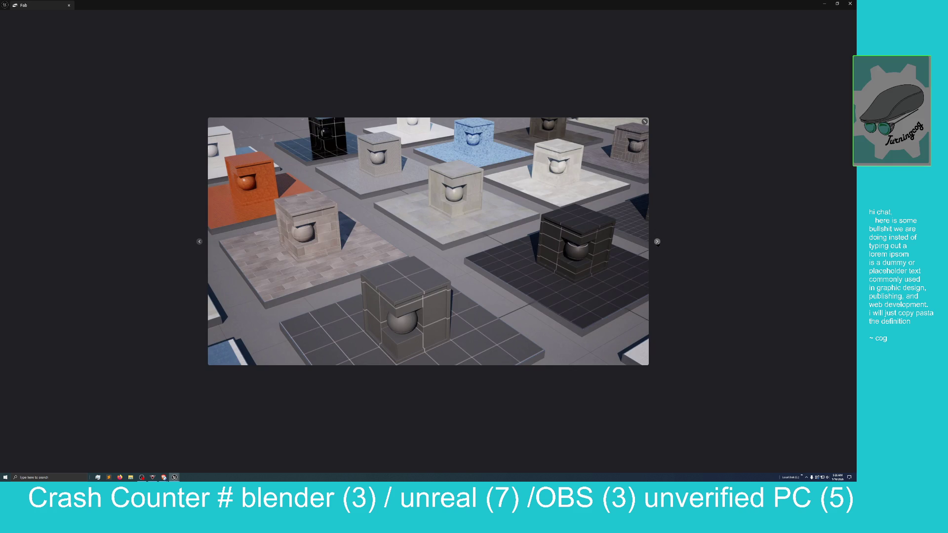
left_click(657, 242)
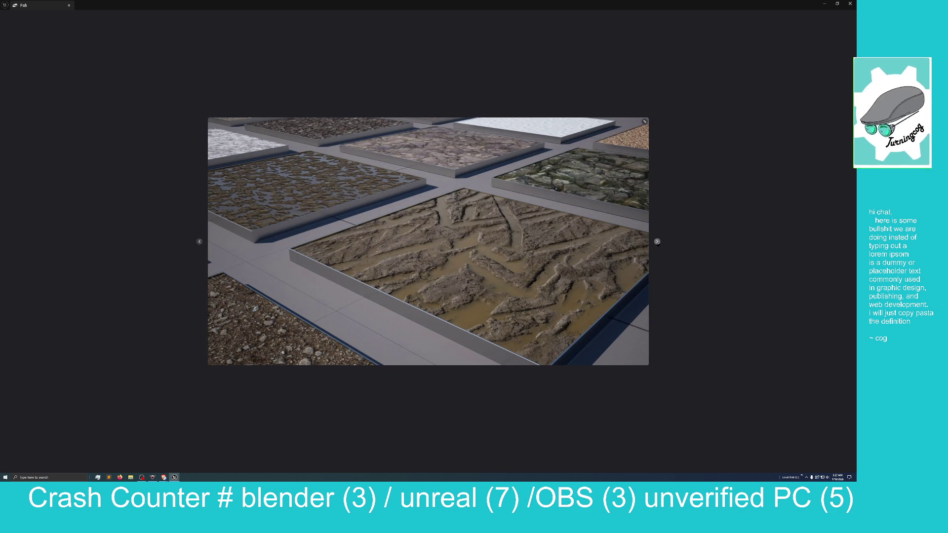
left_click(658, 242)
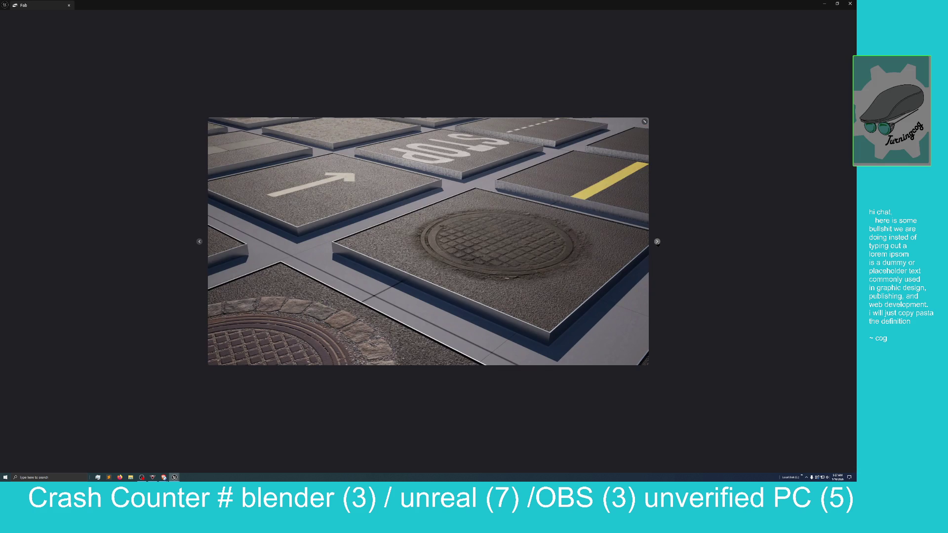
left_click(657, 242)
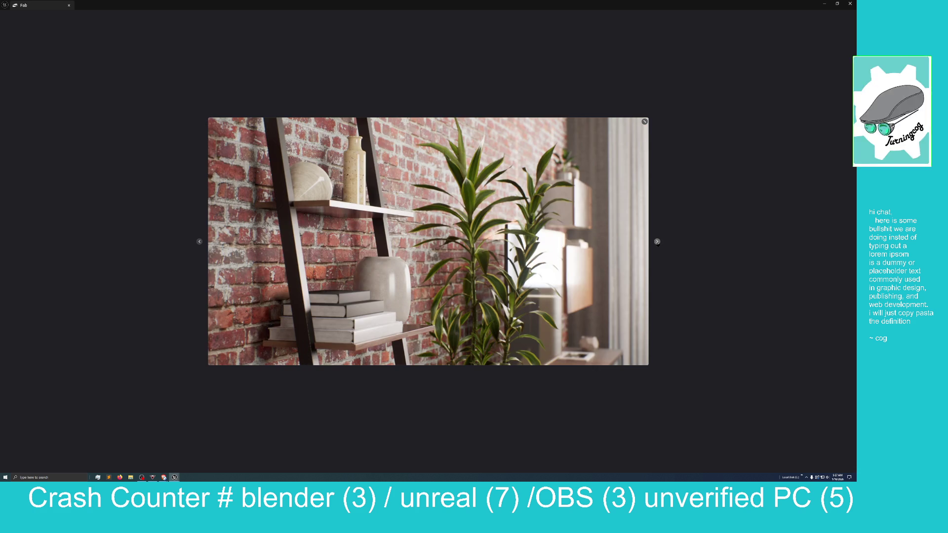
left_click(658, 242)
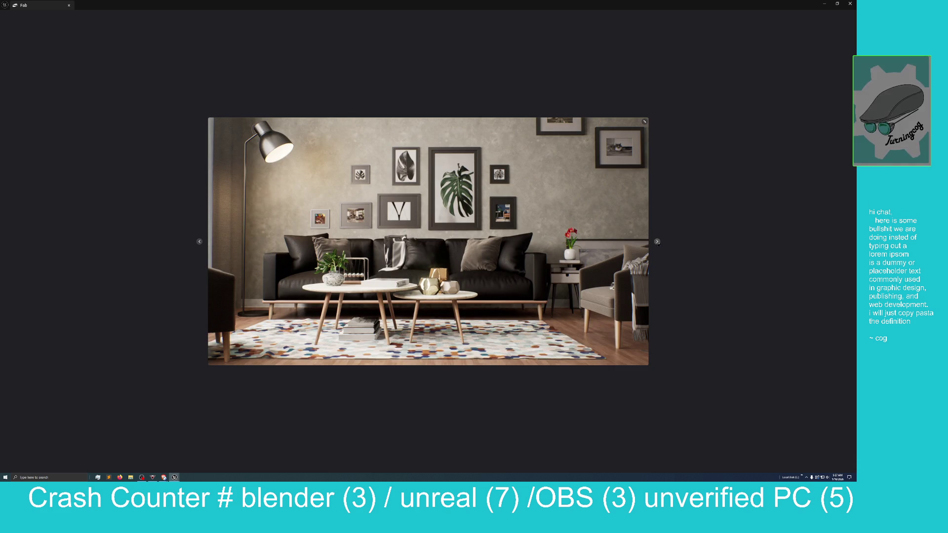
left_click(658, 242)
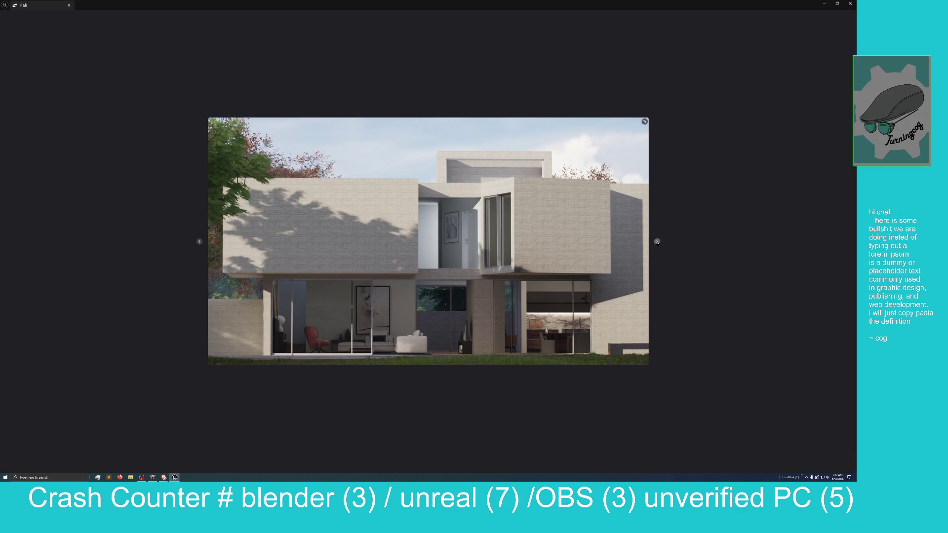
left_click(658, 242)
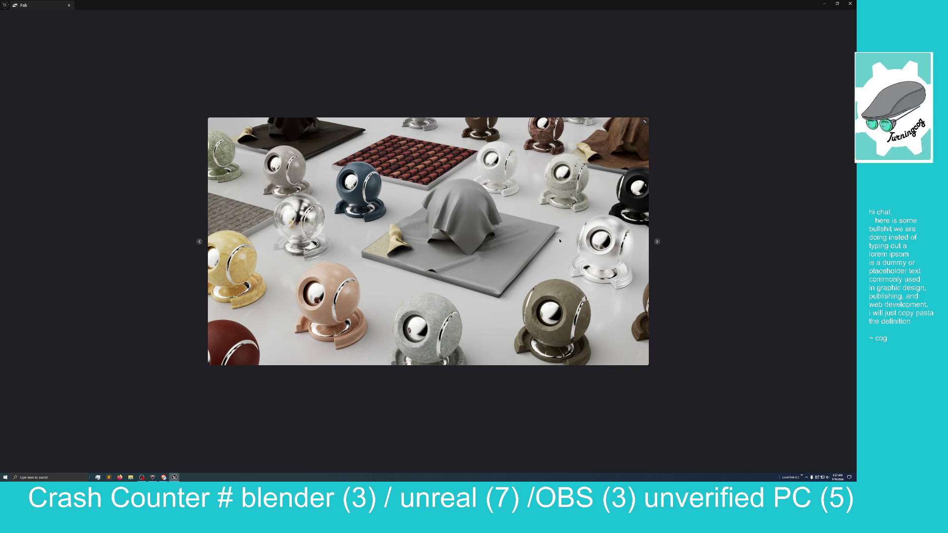
Step: Close the lightbox and add the Twinmotion Materials Pack to the project for engine version 5.6
left_click(722, 181)
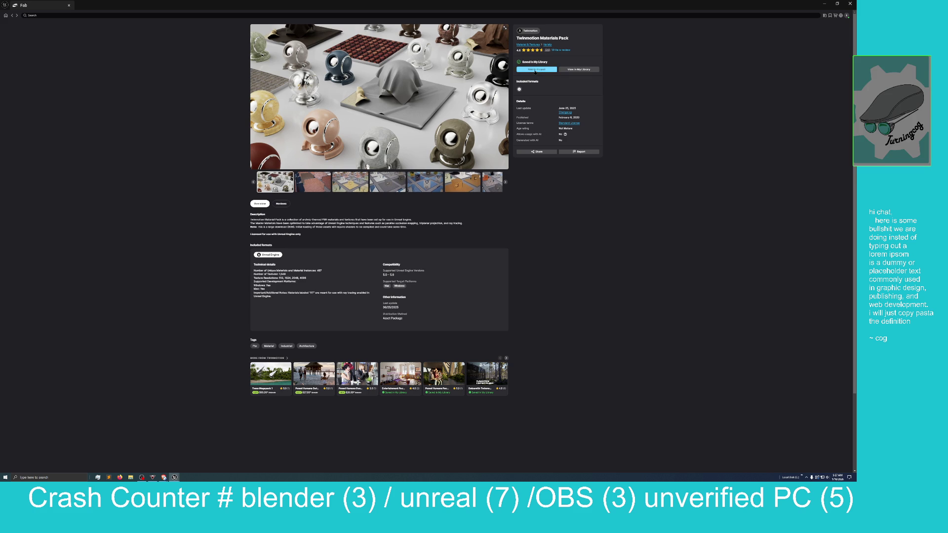
left_click(535, 70)
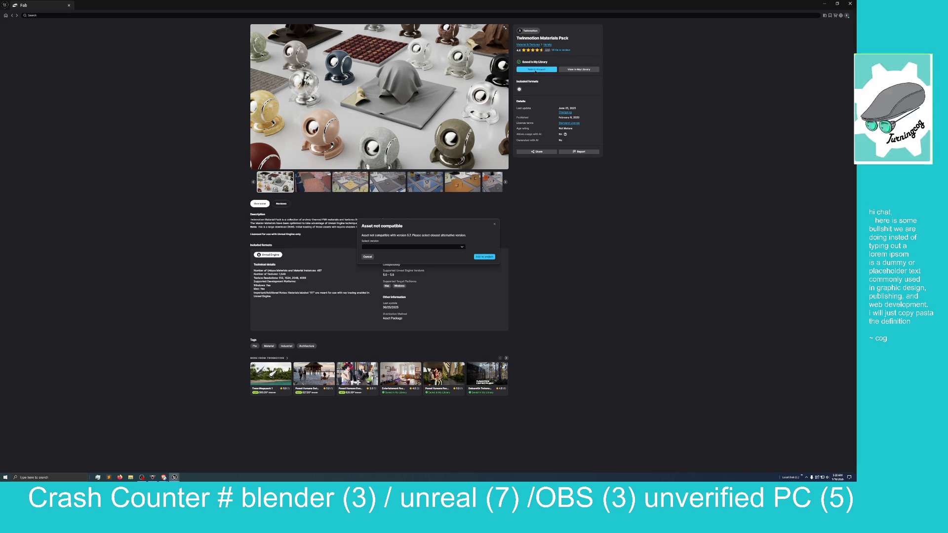
left_click(462, 248)
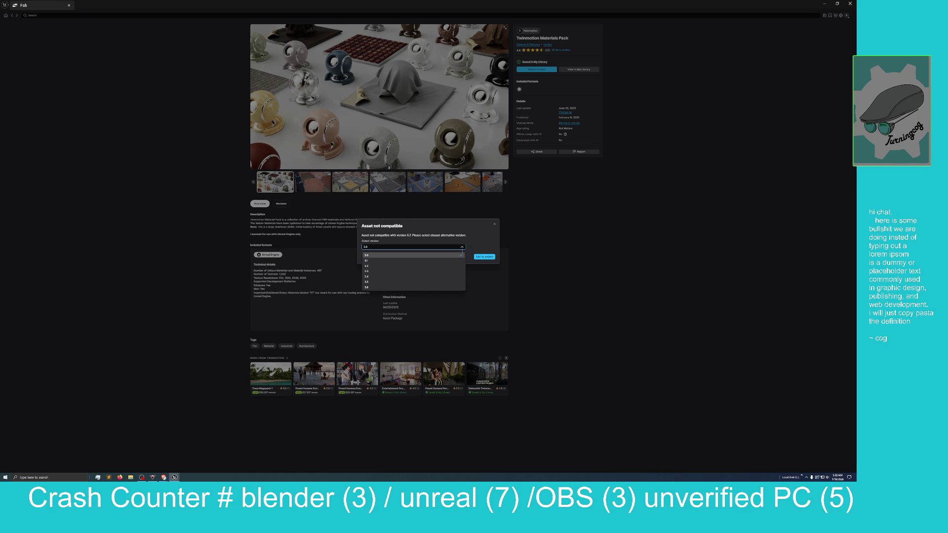
left_click(431, 287)
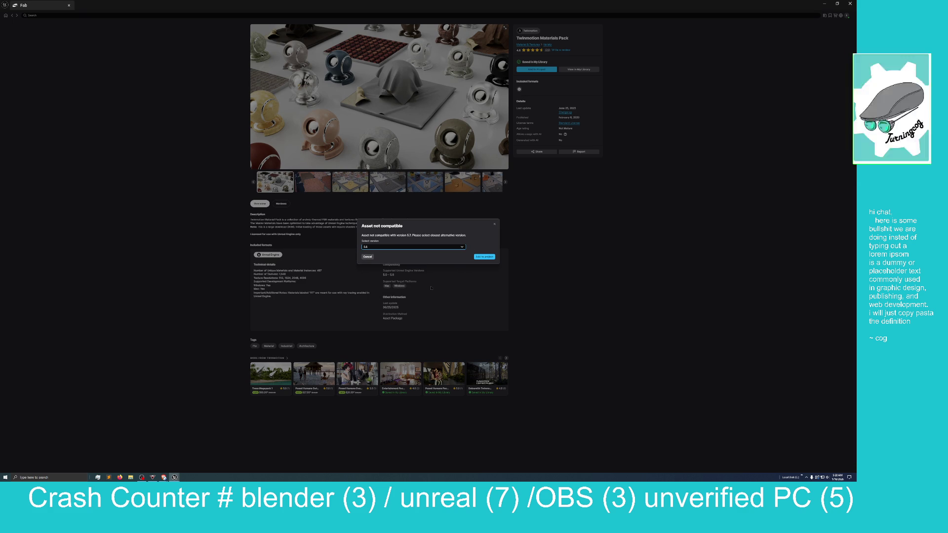
left_click(484, 258)
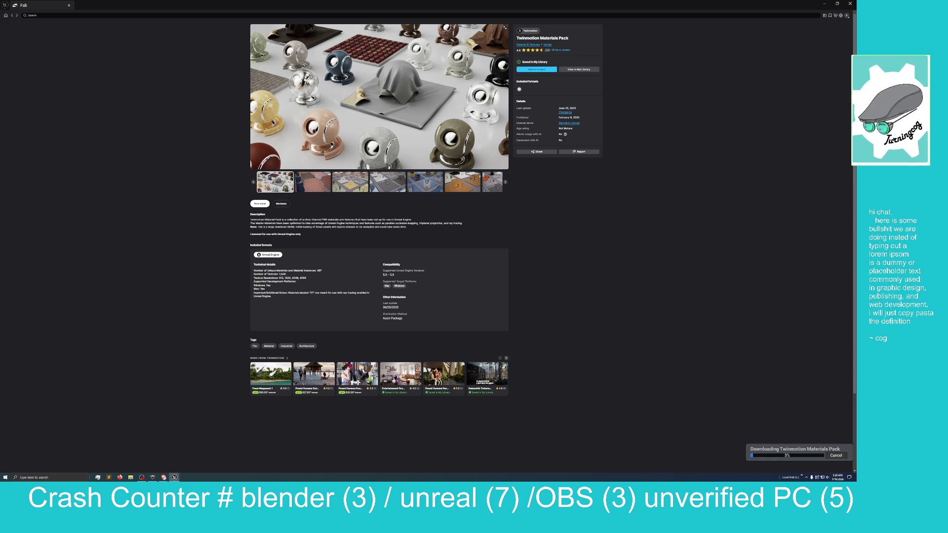
Step: View the Storages Pack 1 shelf, kitchen and furniture previews, then minimise Fab
left_click(12, 15)
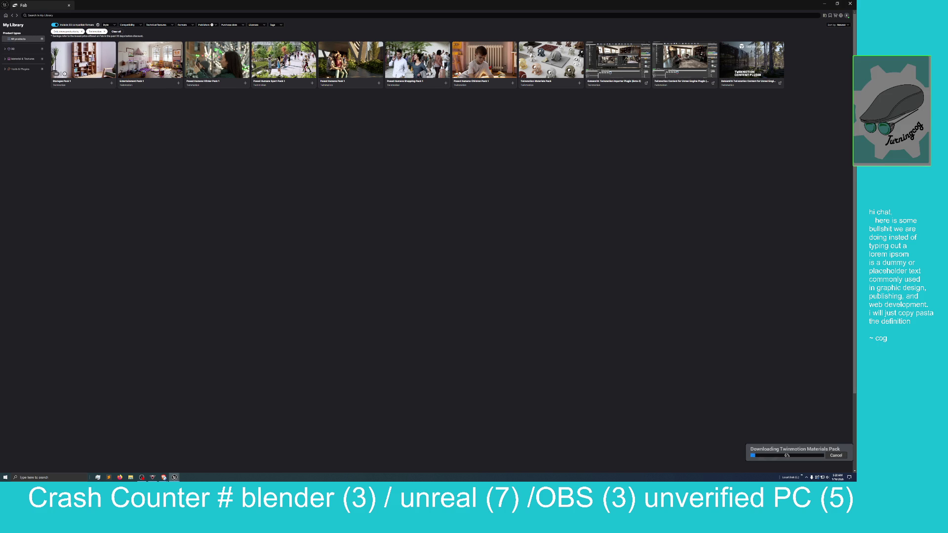
left_click(74, 61)
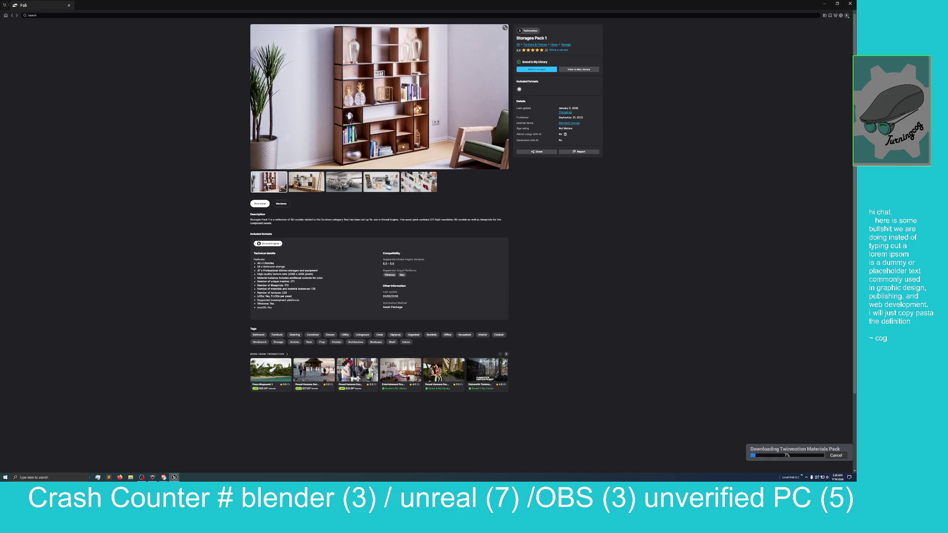
left_click(306, 183)
left_click(341, 186)
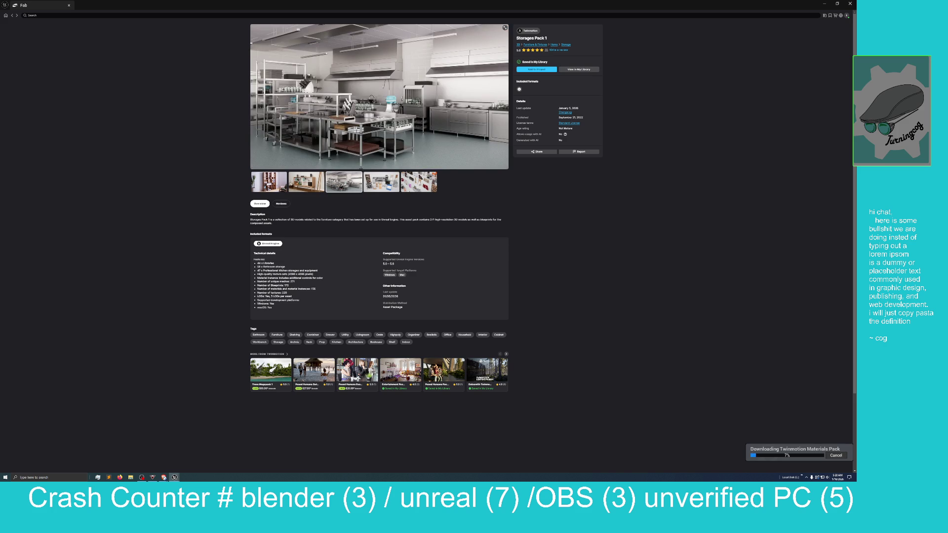
left_click(369, 179)
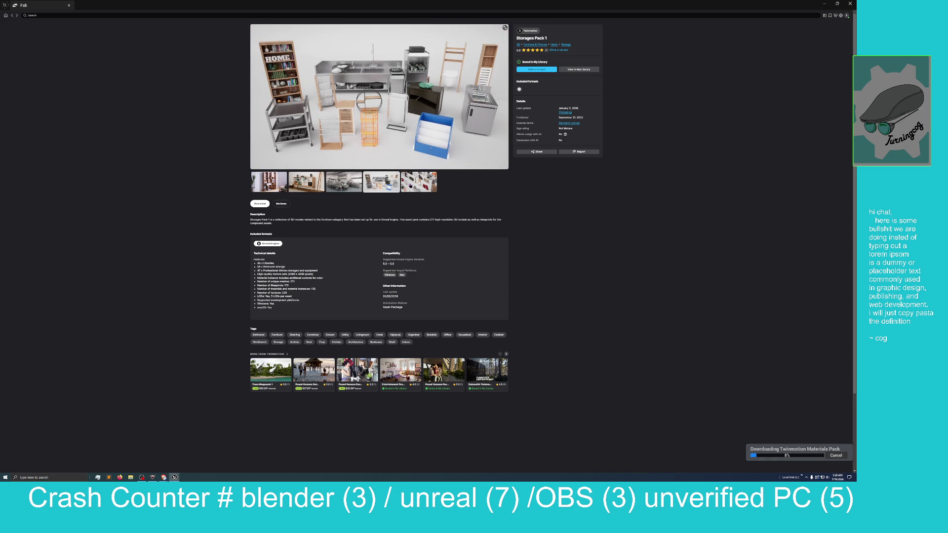
left_click(412, 184)
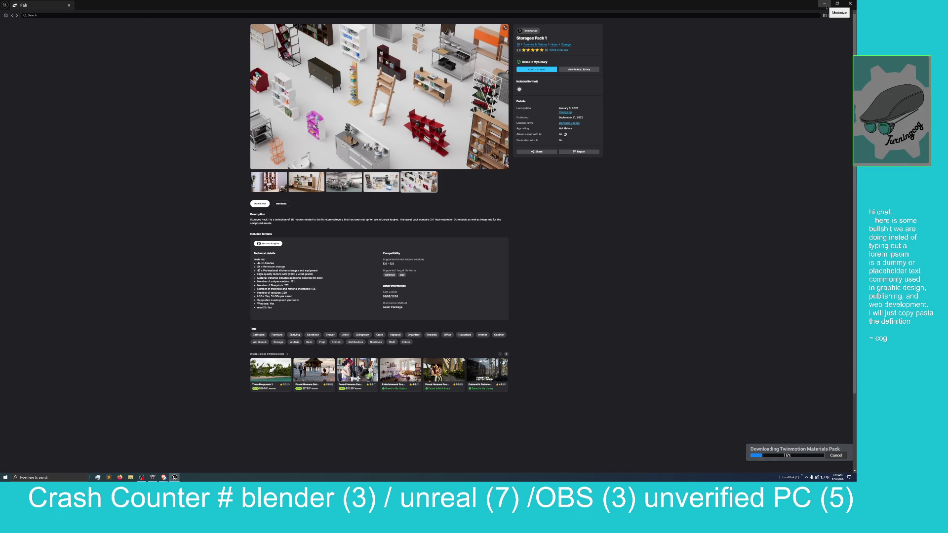
left_click(824, 4)
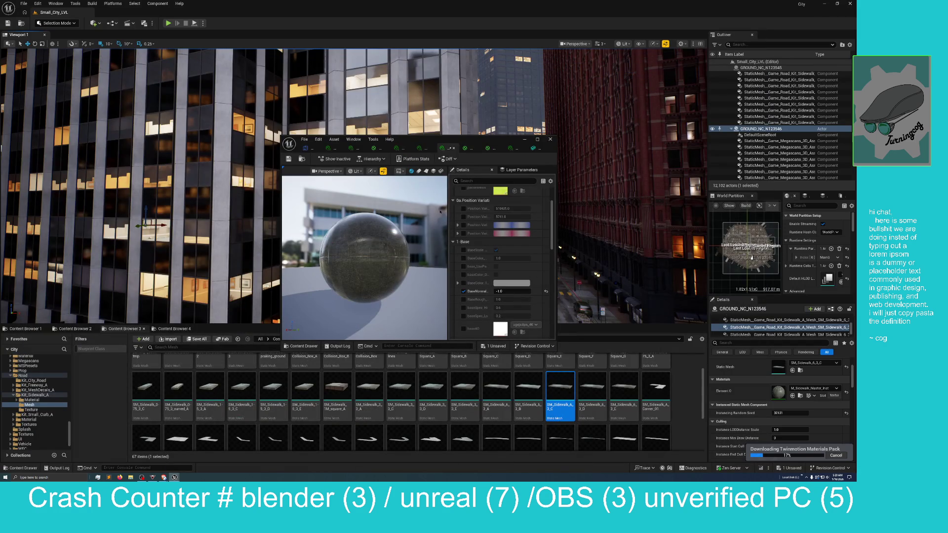
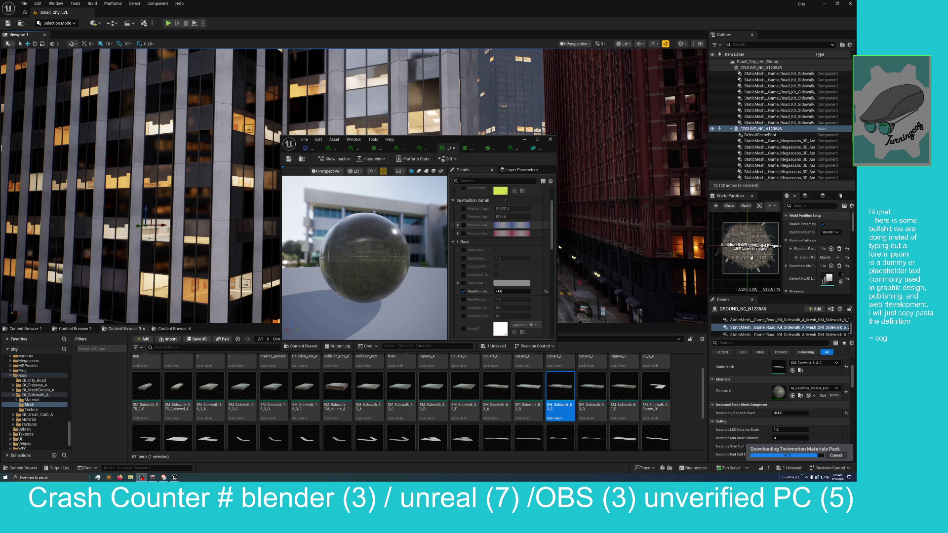
Step: Move the sidewalk material editor off the city view, orbit down the street, and select building BLDG_N192000
left_click_drag(479, 144, 482, 65)
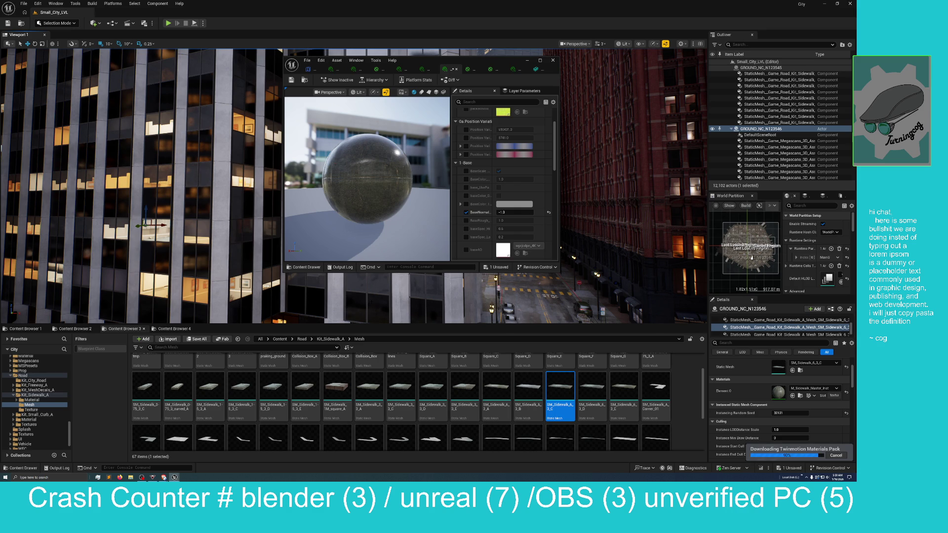
left_click_drag(398, 293, 445, 293)
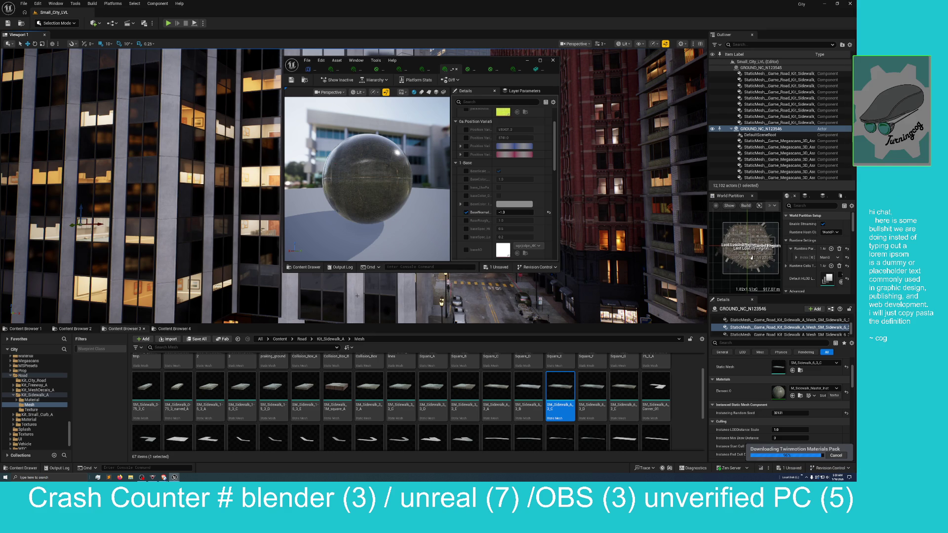
left_click_drag(355, 298, 415, 298)
left_click(401, 301)
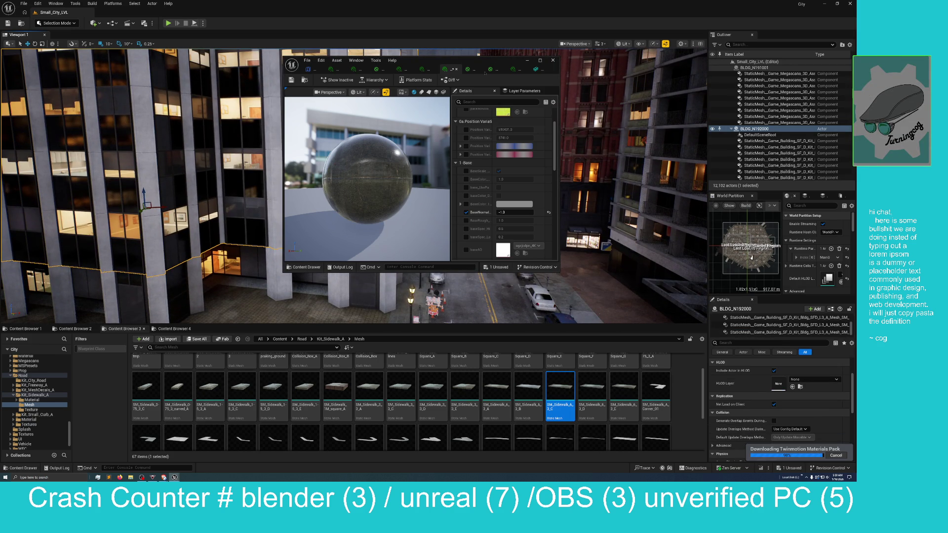
left_click_drag(485, 73, 847, 70)
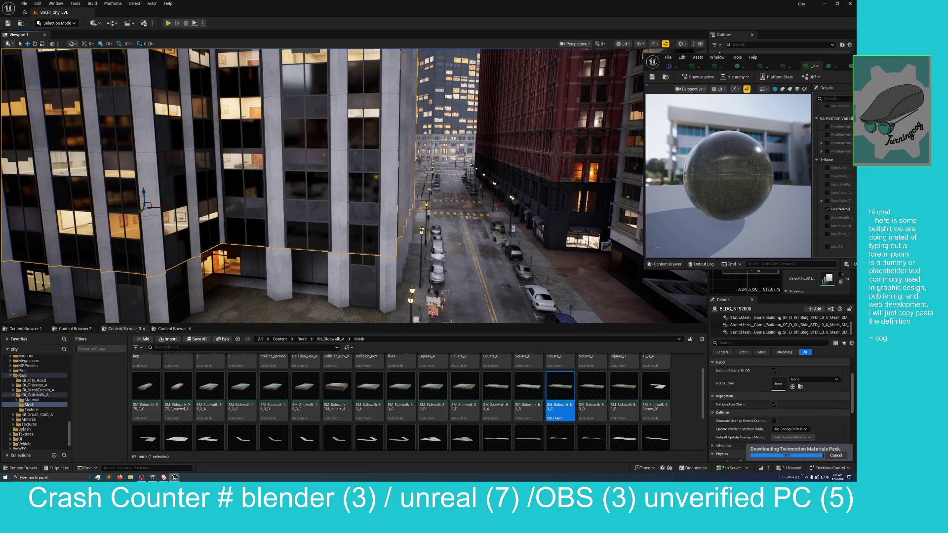
Step: Swing the camera down the street and select the lit office building BLDG_N199003
mouse_move(355, 197)
left_mouse_down()
mouse_move(386, 197)
mouse_move(333, 185)
left_mouse_up()
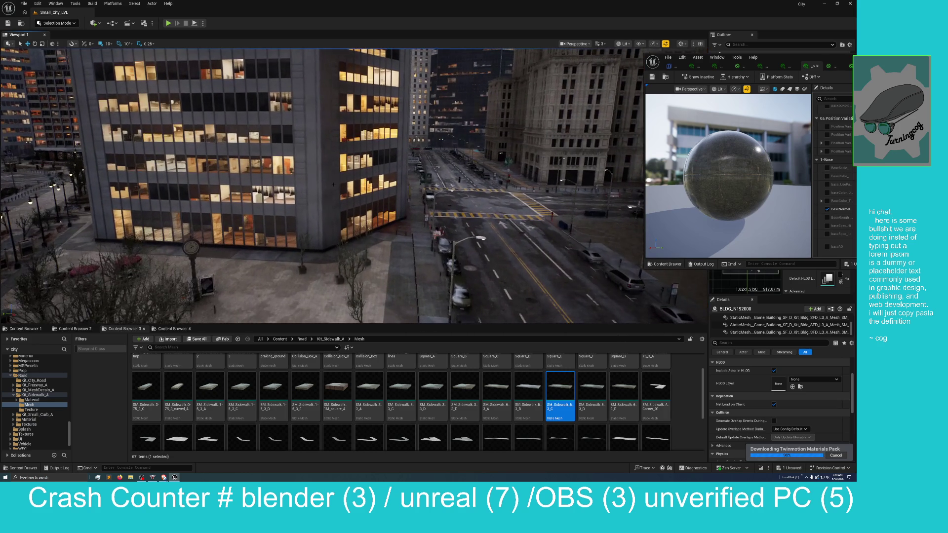
left_click(333, 184)
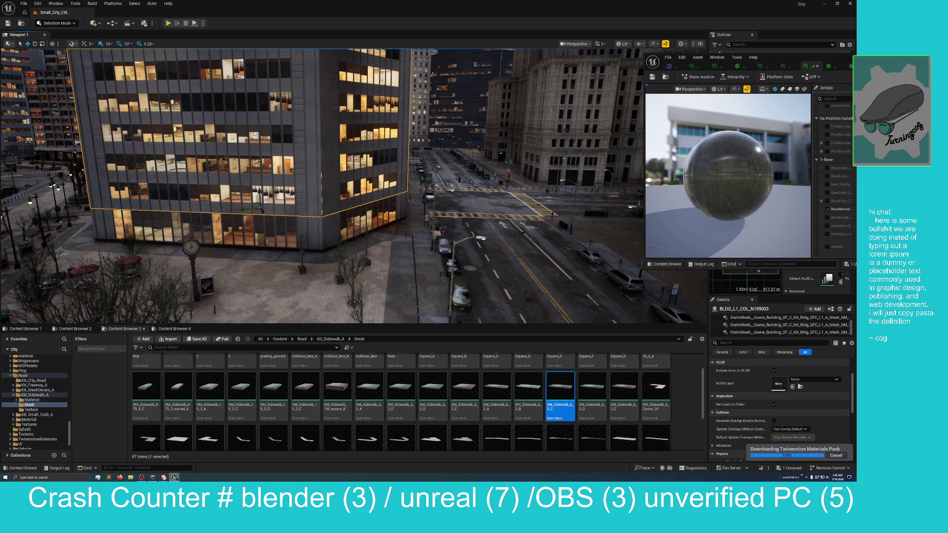
Step: Glance at the Fab store's Storages Pack 1 page, then return to the city level editor
mouse_move(174, 477)
mouse_move(173, 460)
left_click(215, 460)
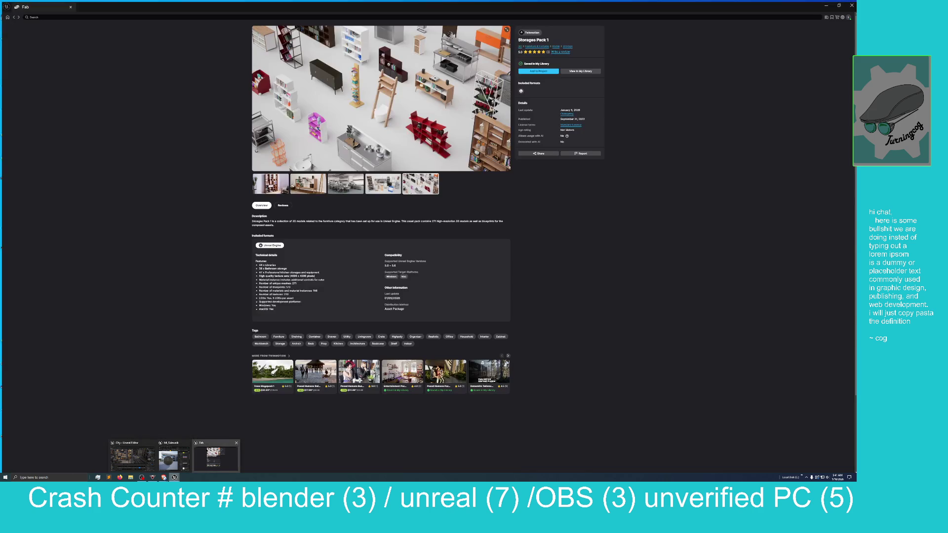
left_click(206, 450)
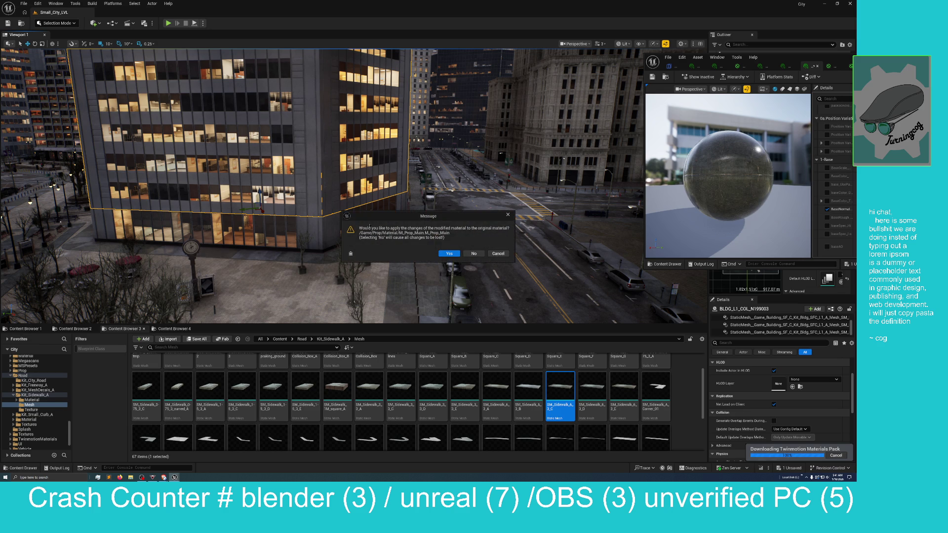
Step: Discard the material changes and open Museum from Content > TwinmotionMaterials > Levels
left_click(473, 253)
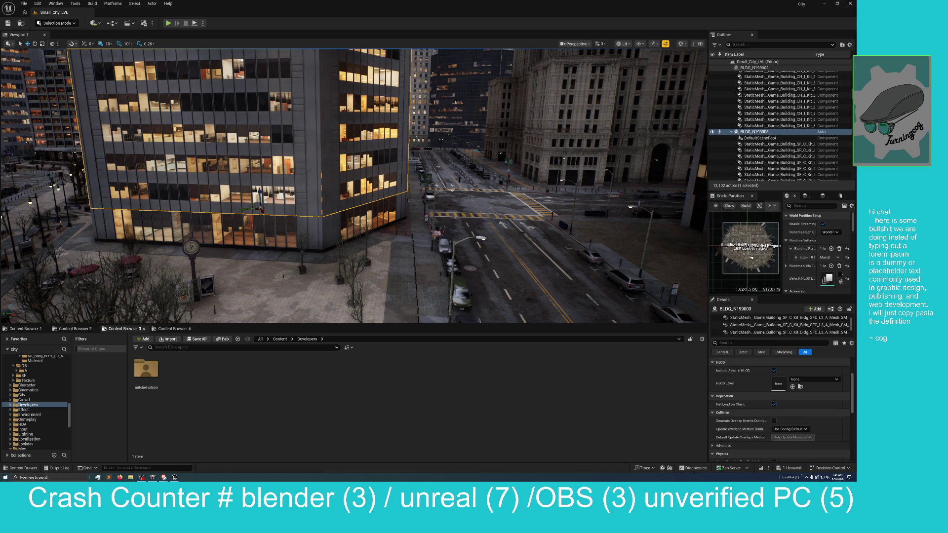
left_click(279, 340)
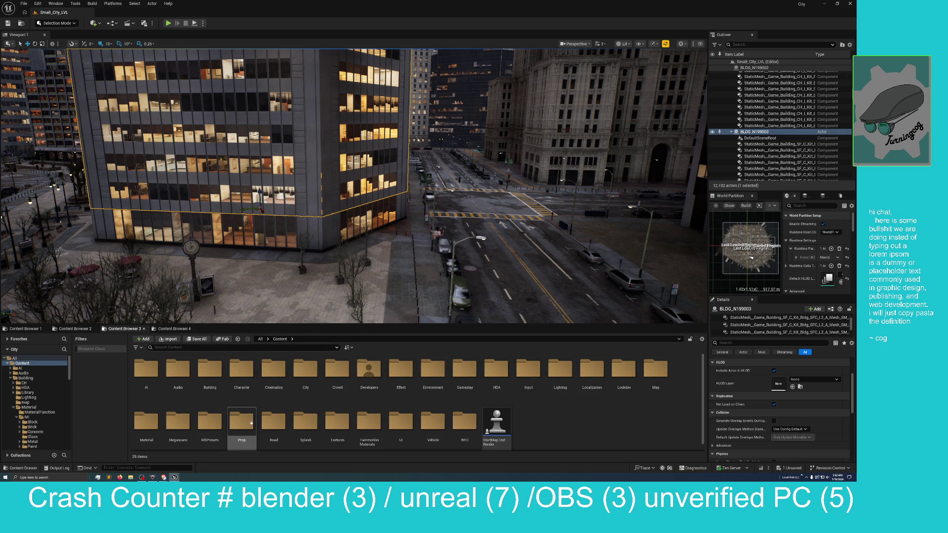
double_click(369, 422)
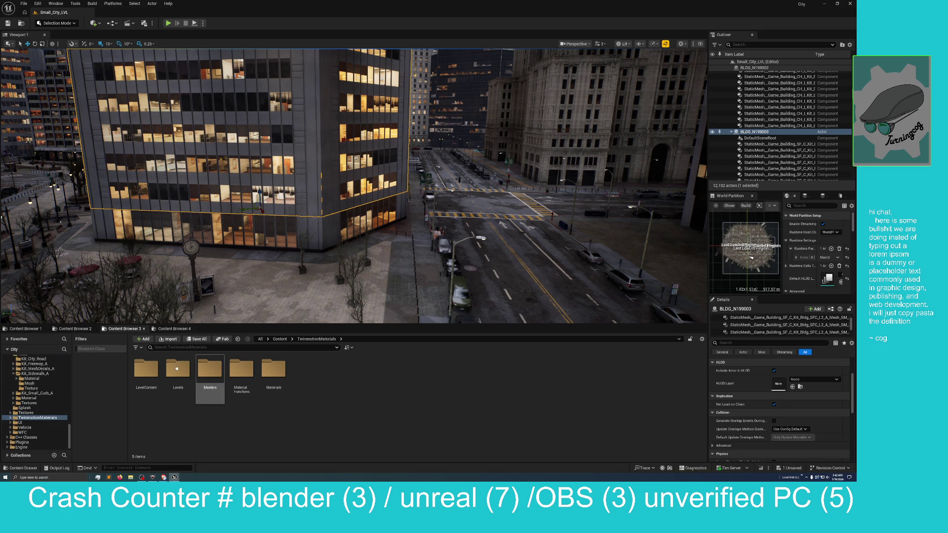
double_click(178, 368)
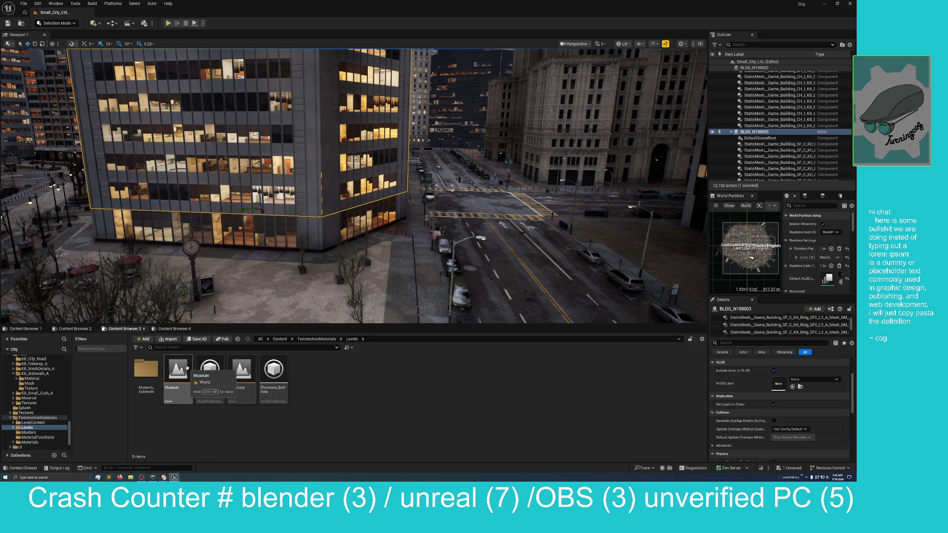
double_click(187, 368)
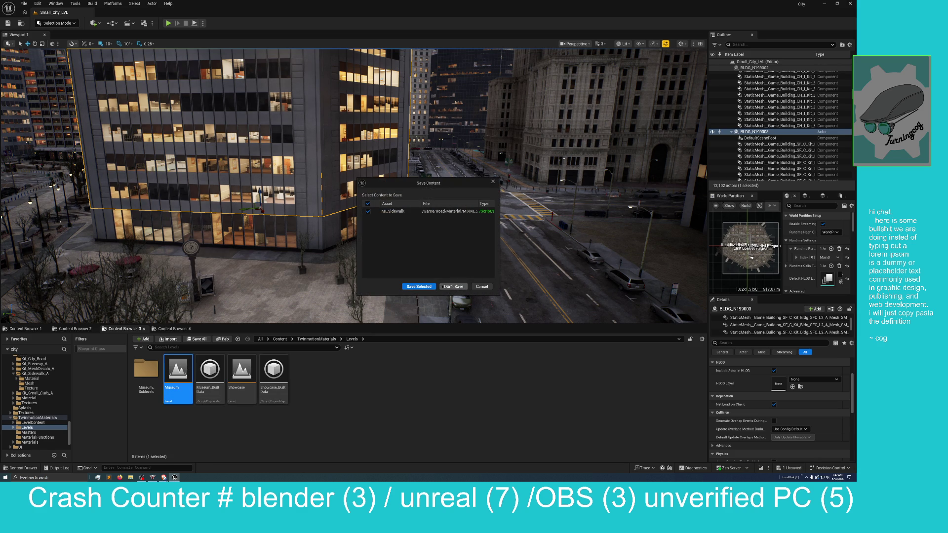
Step: Load Museum without saving M_Sidewalk and orbit around the white hall of plinths
left_click(453, 286)
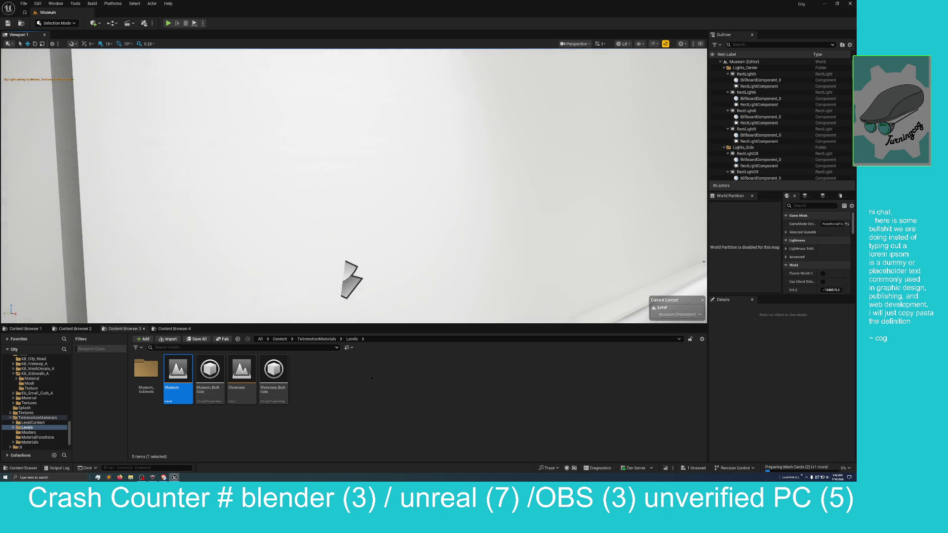
scroll(348, 250, "down", 5)
mouse_move(652, 247)
left_mouse_down()
mouse_move(366, 132)
mouse_move(328, 153)
left_mouse_up()
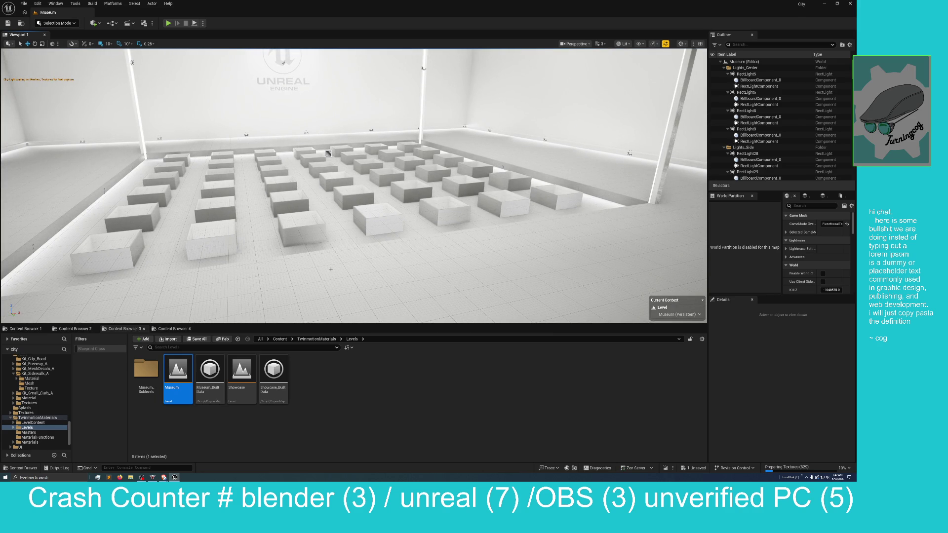
mouse_move(329, 153)
left_mouse_down()
mouse_move(637, 234)
mouse_move(297, 211)
mouse_move(294, 202)
mouse_move(331, 211)
mouse_move(311, 183)
mouse_move(343, 142)
mouse_move(340, 258)
left_mouse_up()
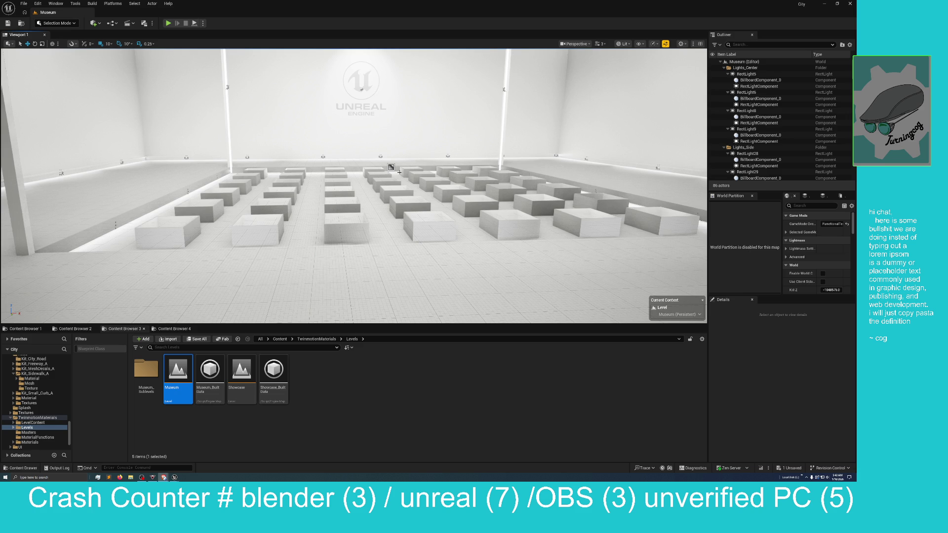
left_click_drag(354, 186, 399, 168)
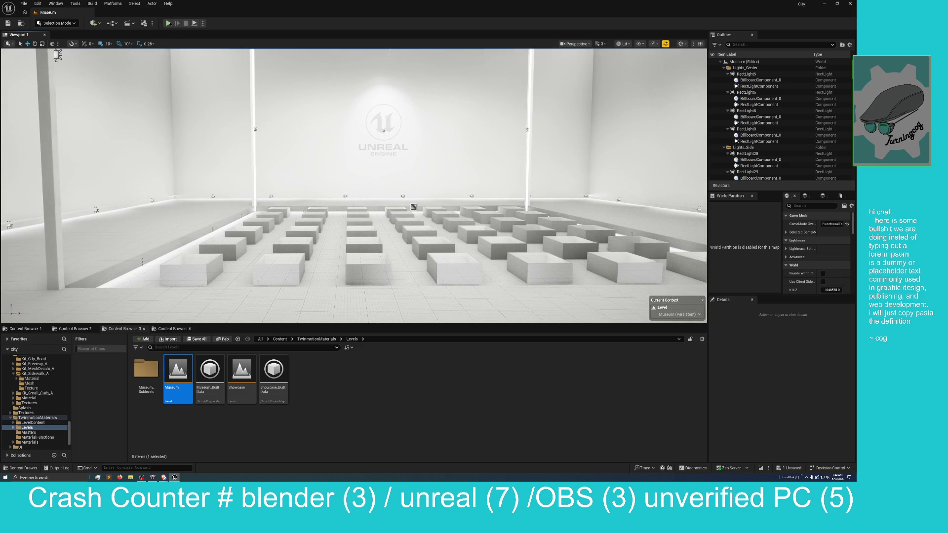
Step: Start Play-in-Editor on the Museum level and walk among the brick-covered benches
key("alt+p")
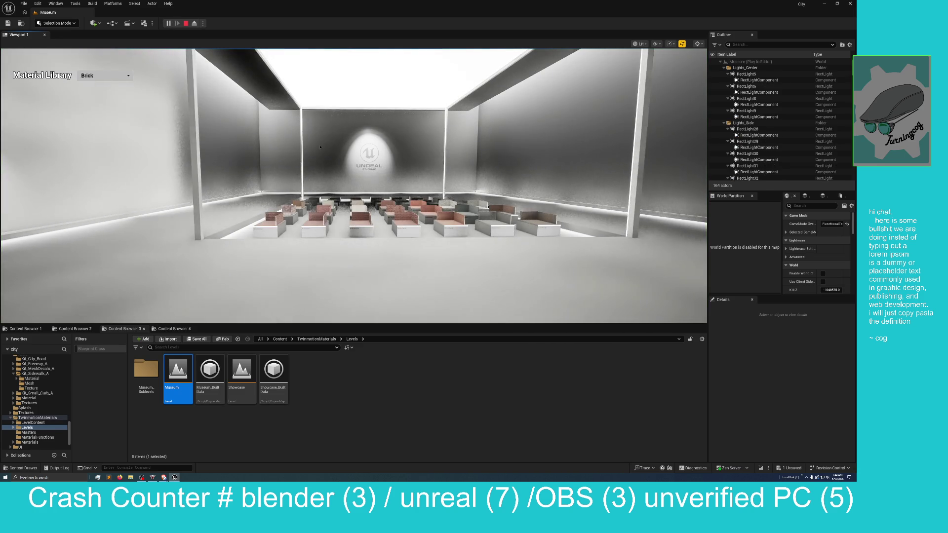
left_click(320, 147)
key("w")
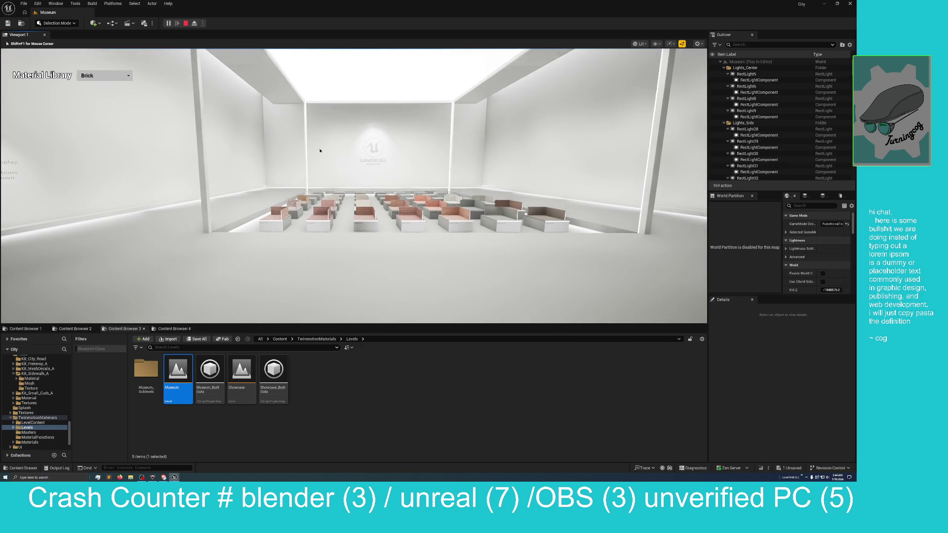
key("w")
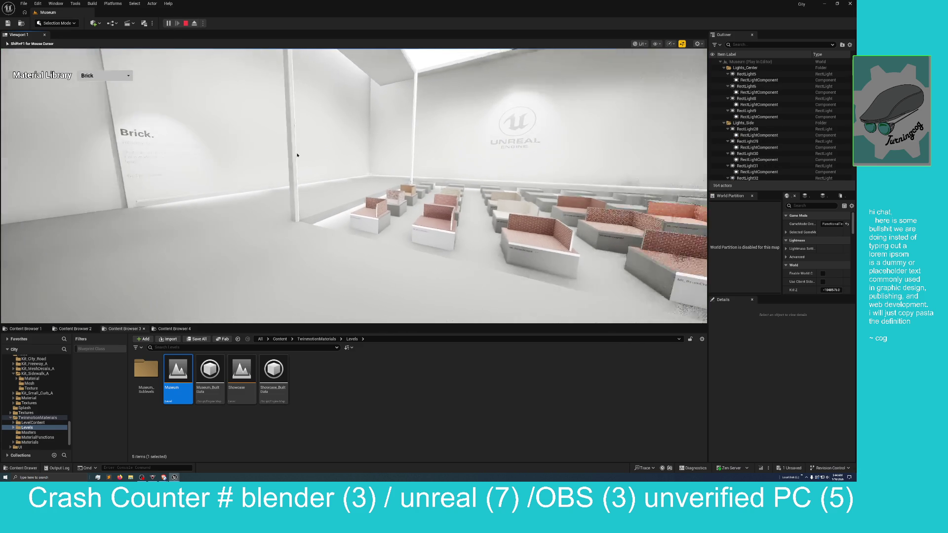
key("w")
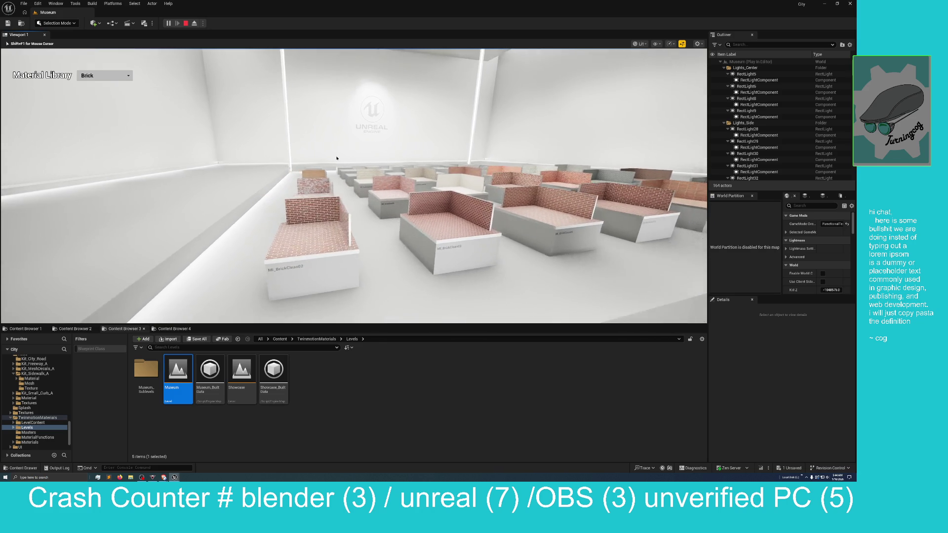
key("w")
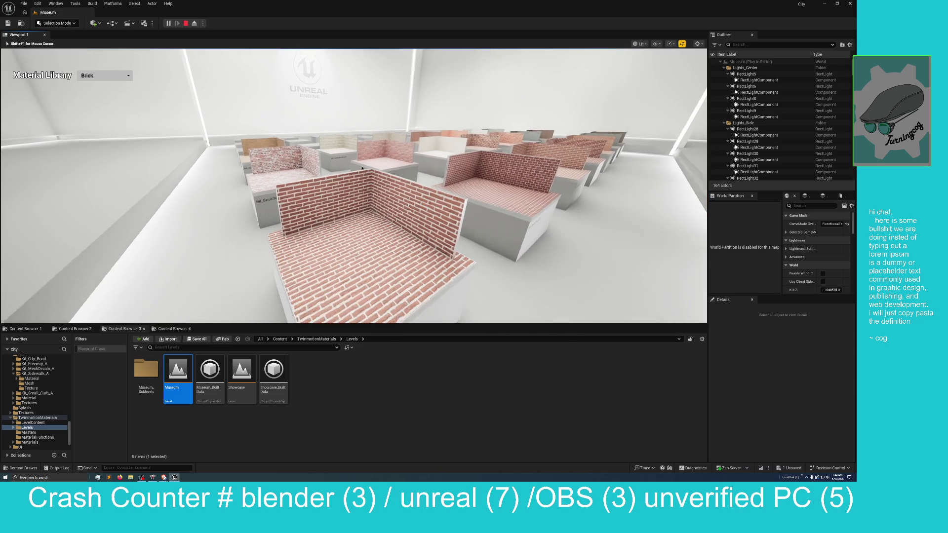
key("w")
key("w")
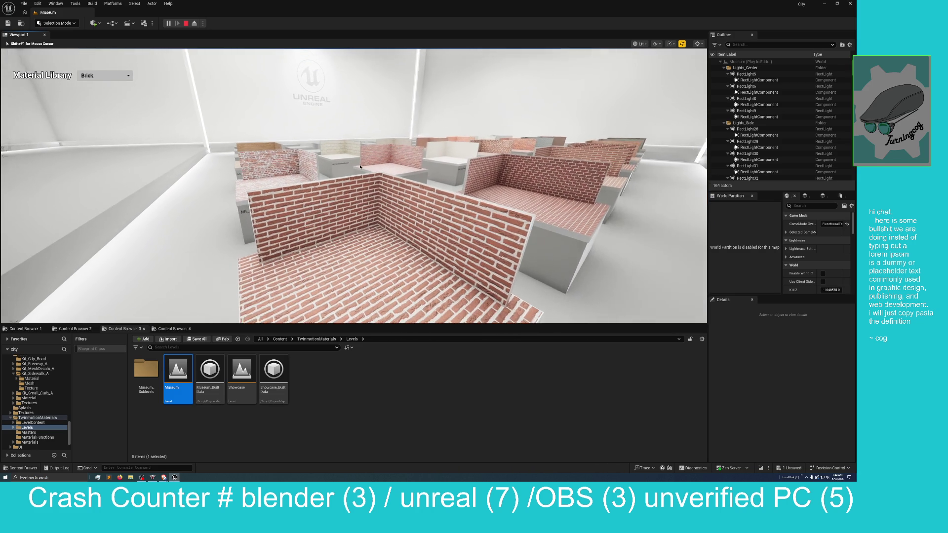
key("w")
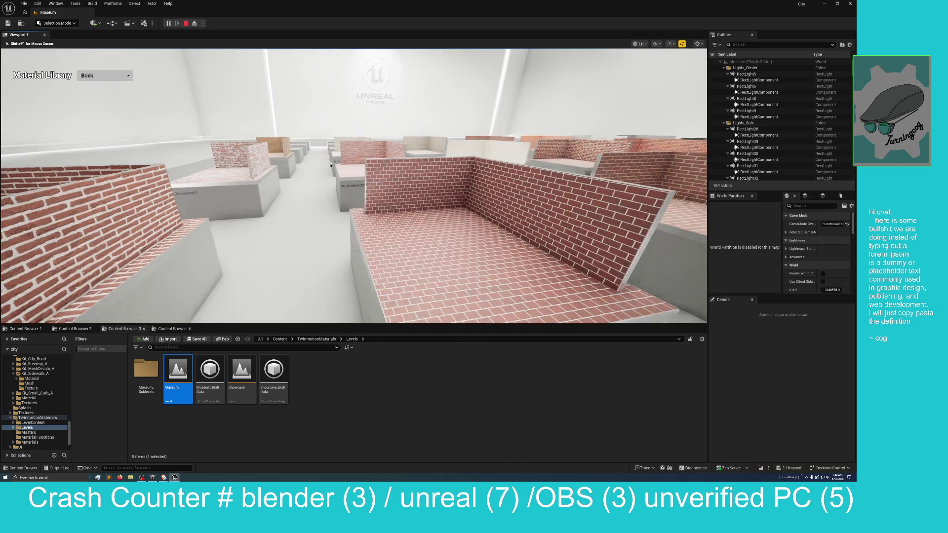
key("w")
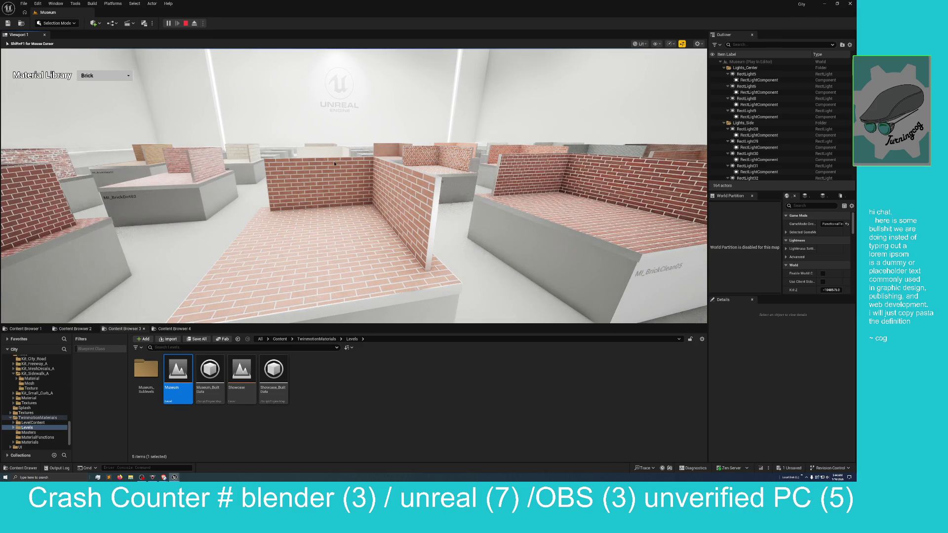
key("w")
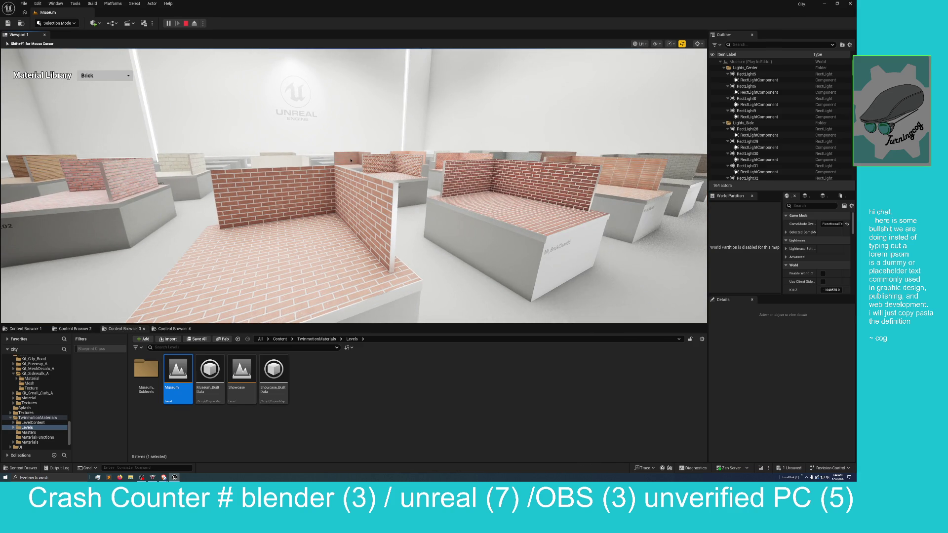
key("w")
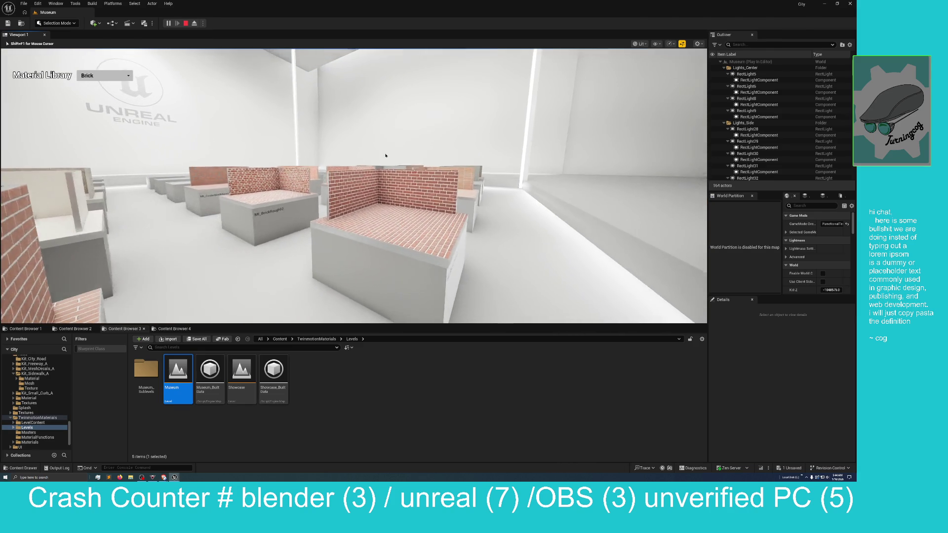
key("w")
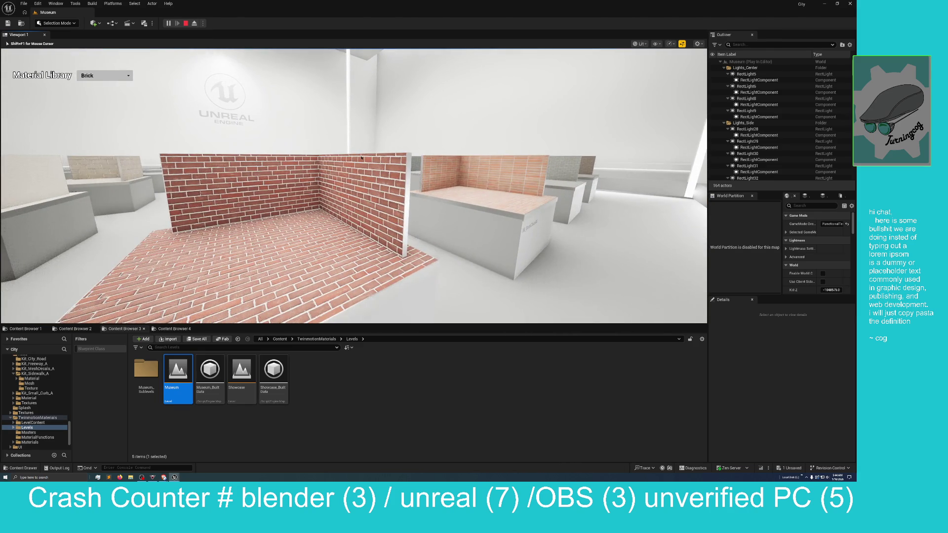
key("w")
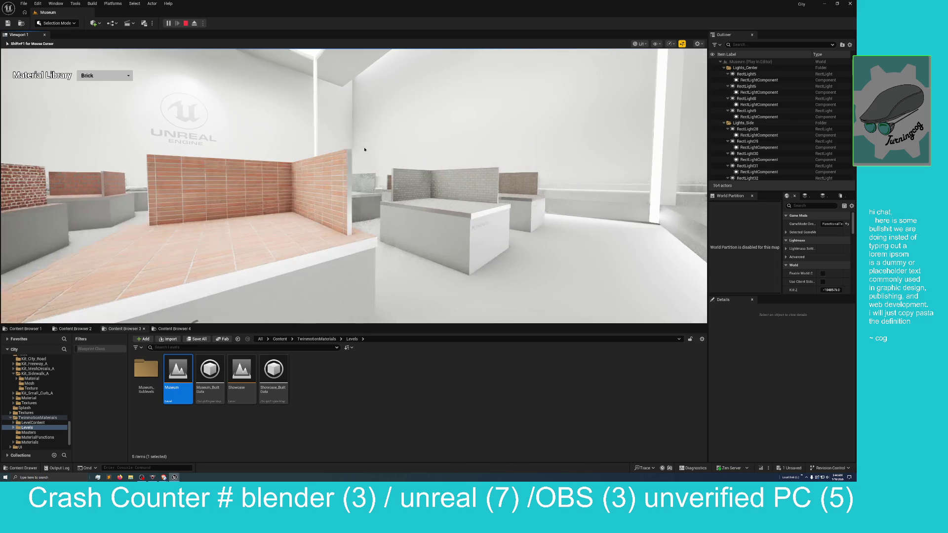
Step: Walk the block rows past the MI_BrickDirt02 and MI_BrickDirt01 benches toward the logo wall
key("w")
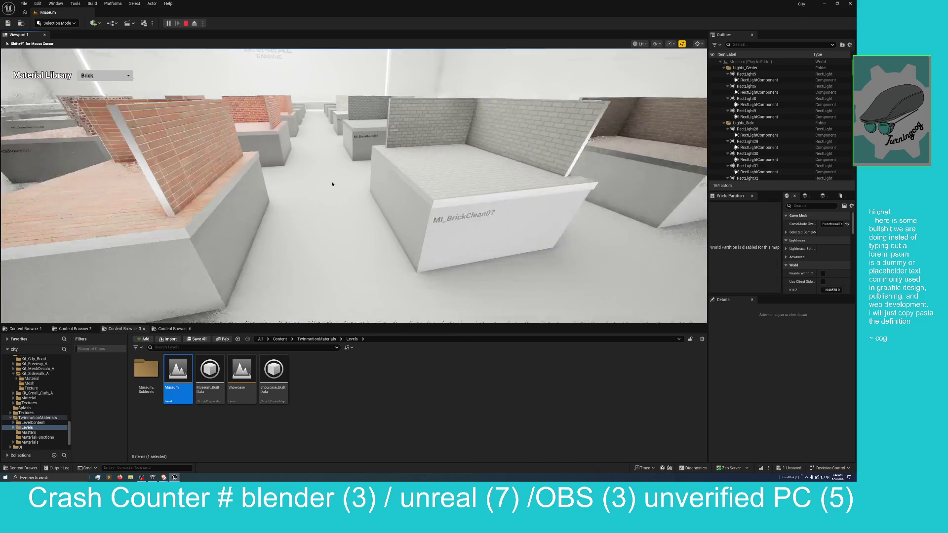
key("w")
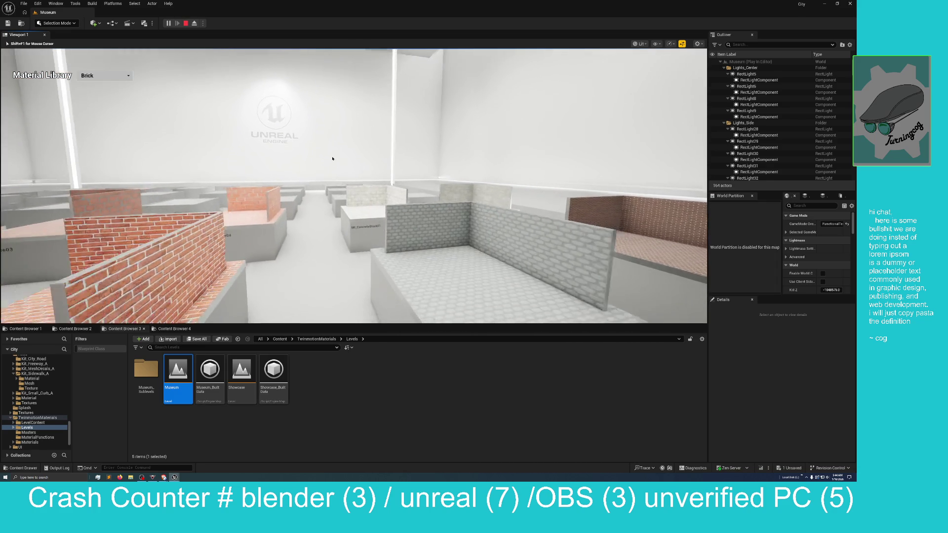
key("w")
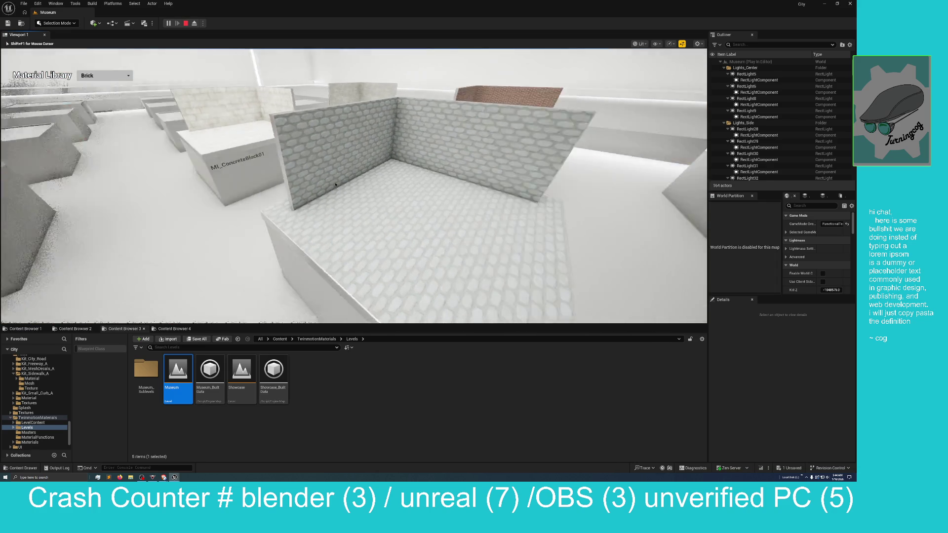
key("w")
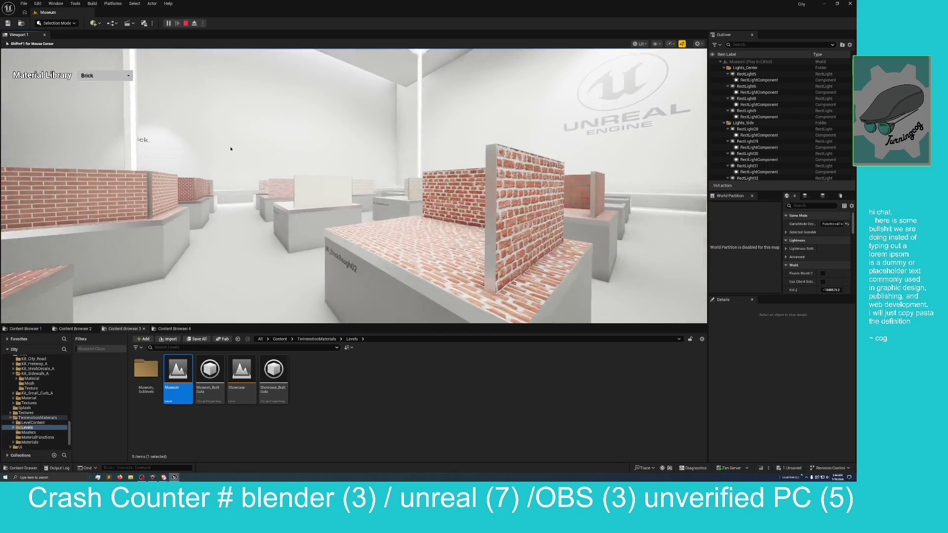
key("w")
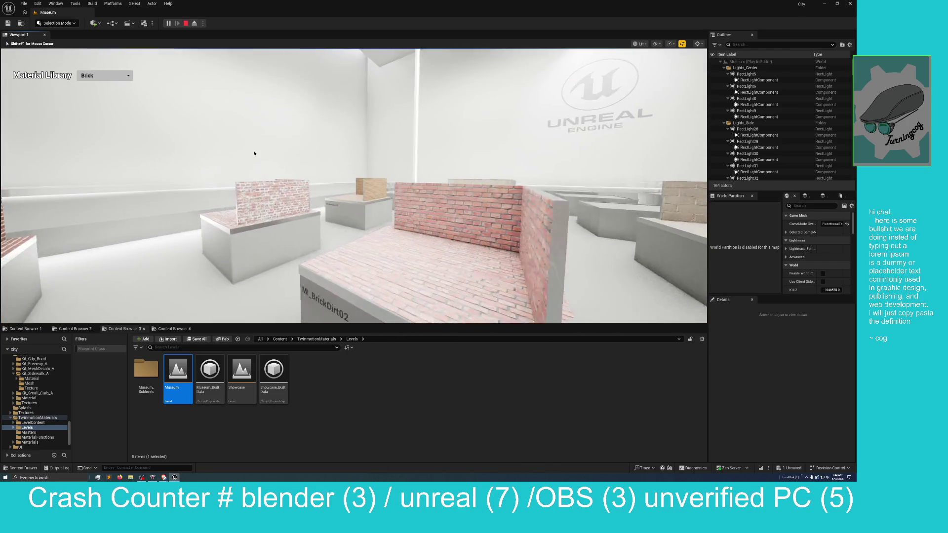
key("w")
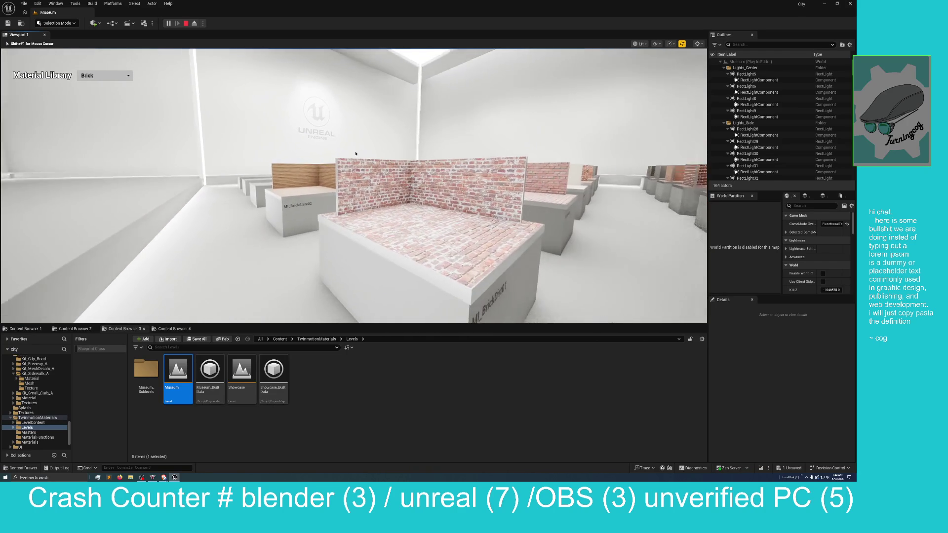
key("w")
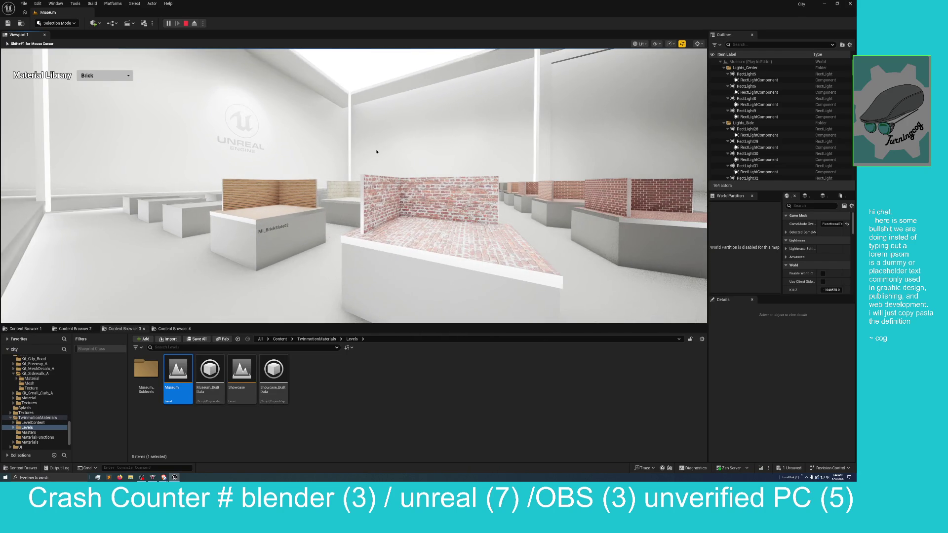
key("w")
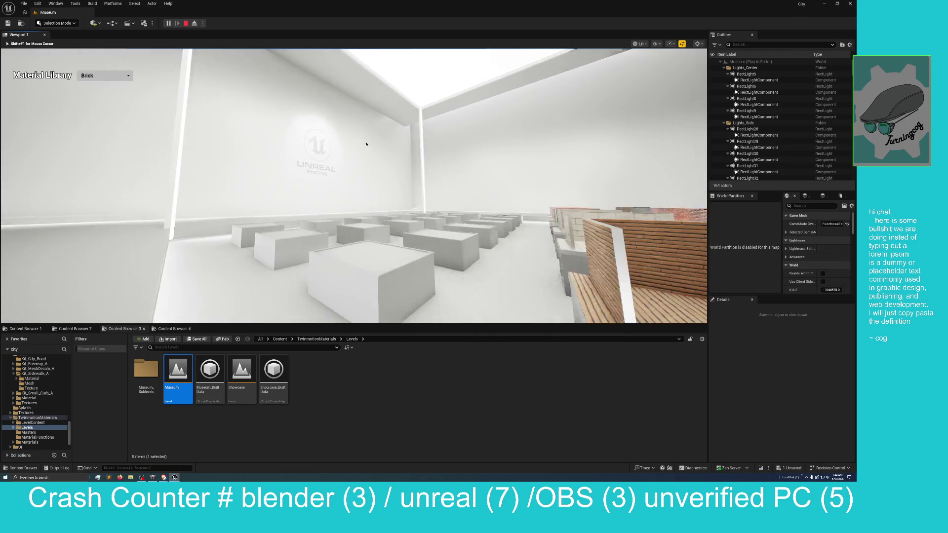
key("w")
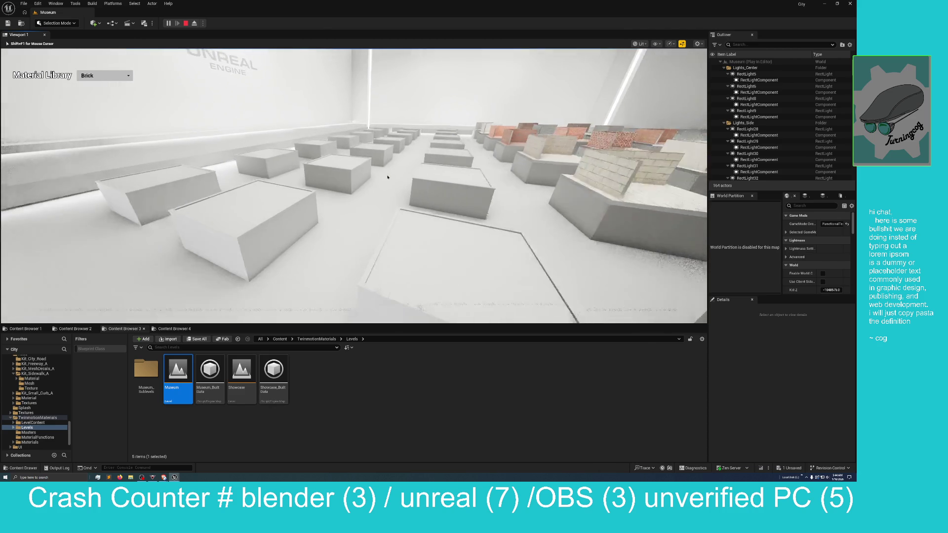
key("w")
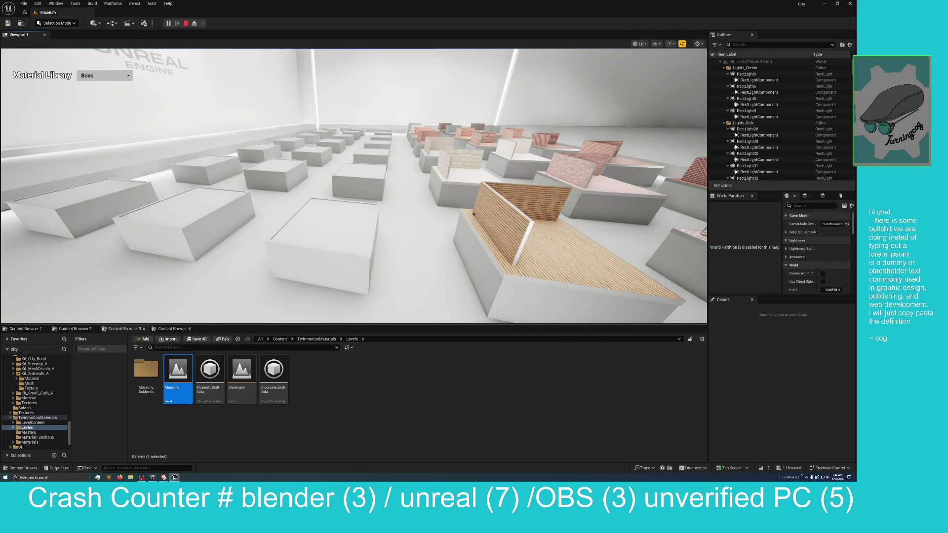
Step: Read the Brick info wall, approach the brick booths, and bring up the Material Library categories
left_click(498, 161)
key("w")
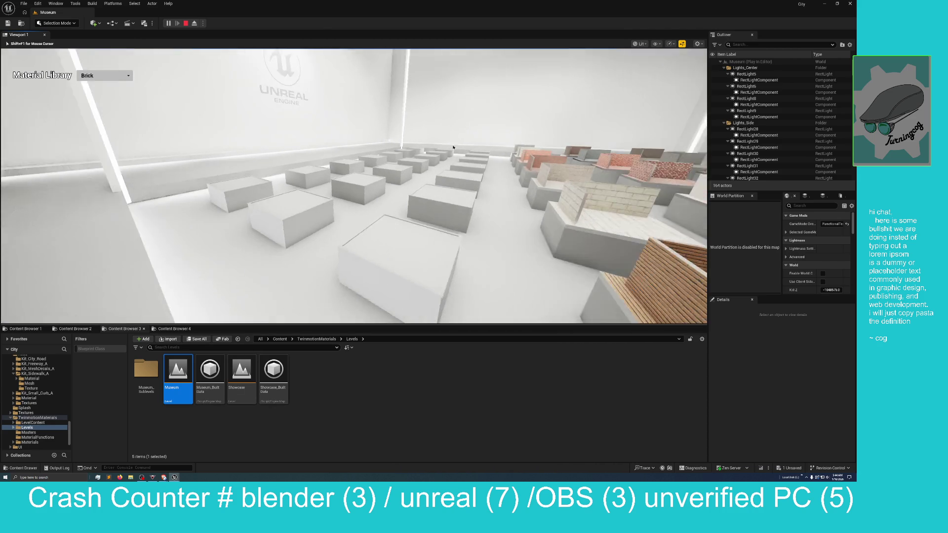
key("w")
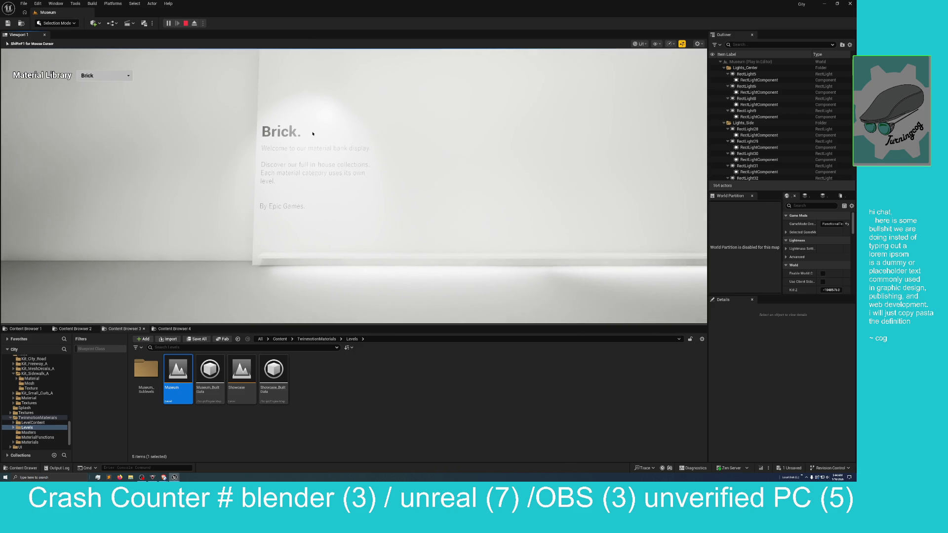
left_click(321, 134)
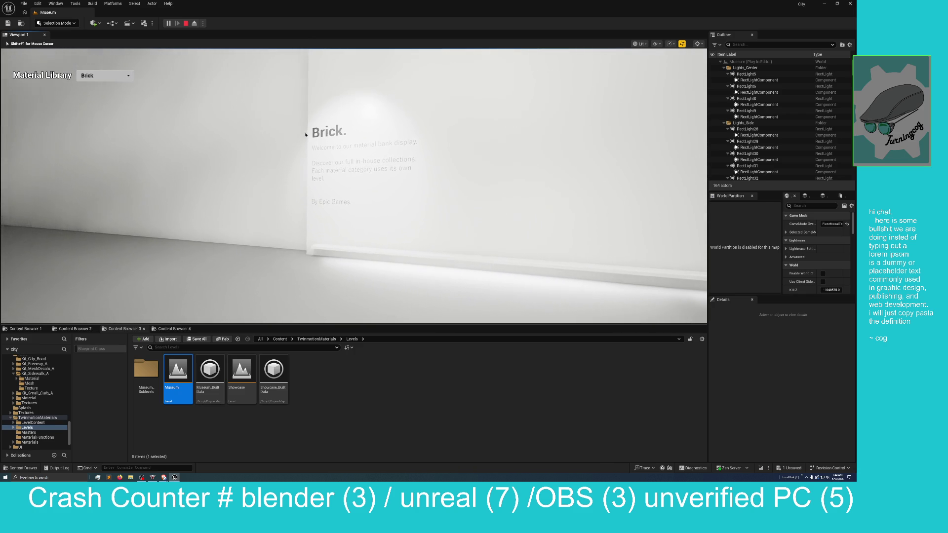
left_click(122, 63)
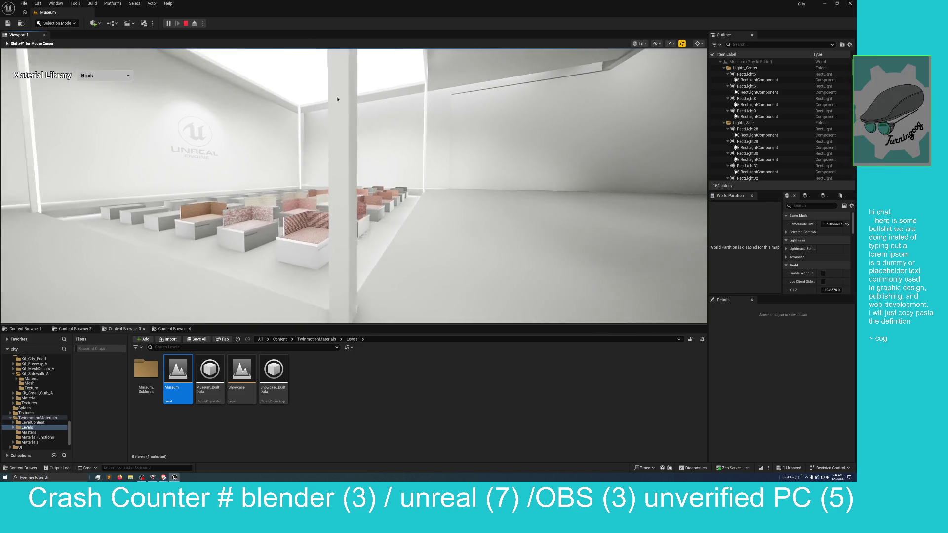
key("w")
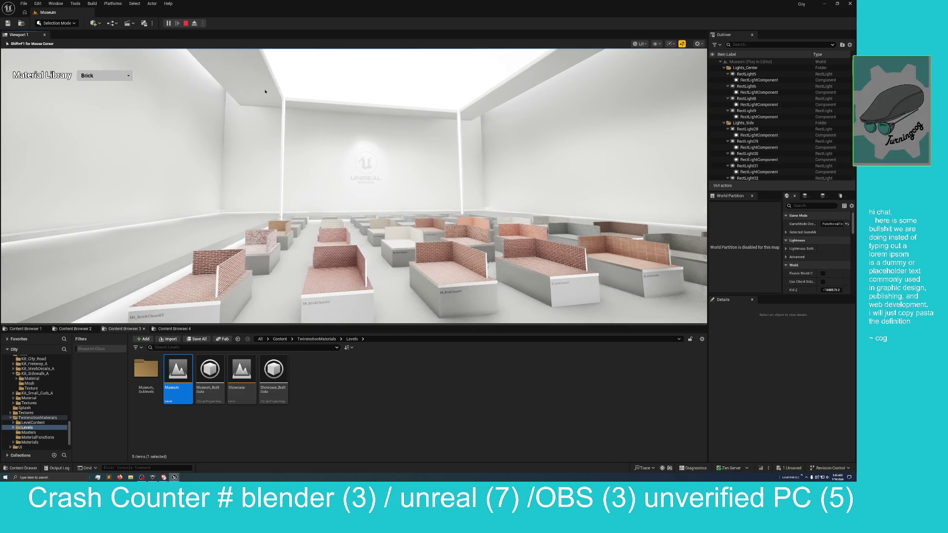
key("w")
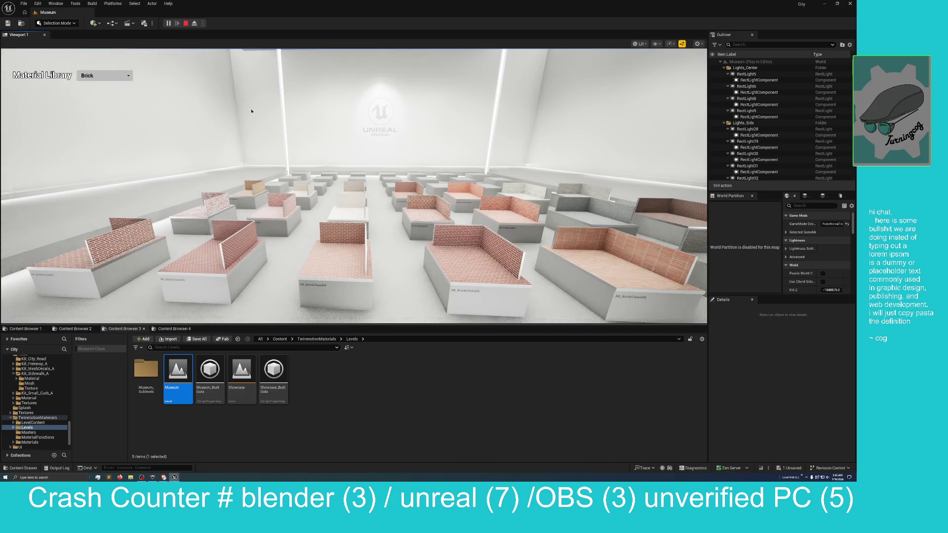
left_click(94, 77)
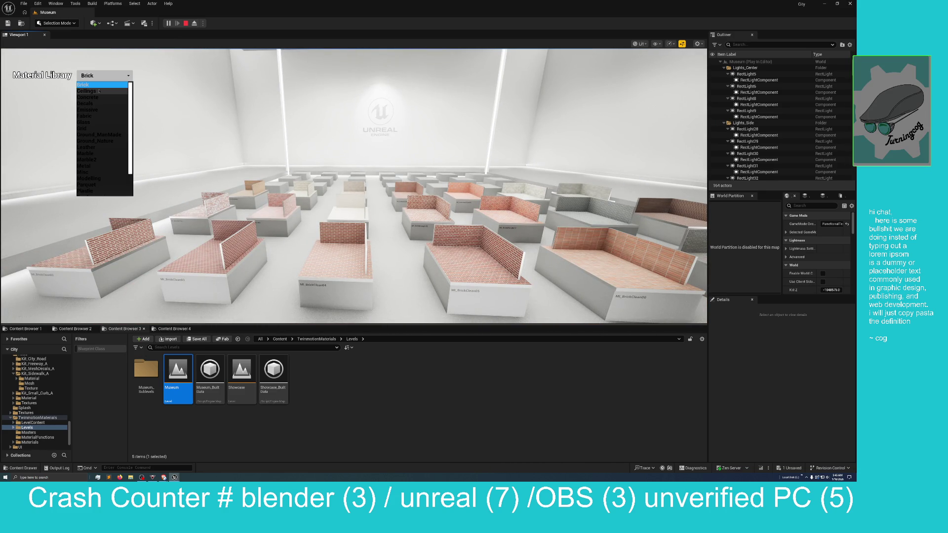
Step: Switch the hall to Ceilings materials, go full-screen, and inspect the MI_Ceiling60x120 booths
left_click(100, 92)
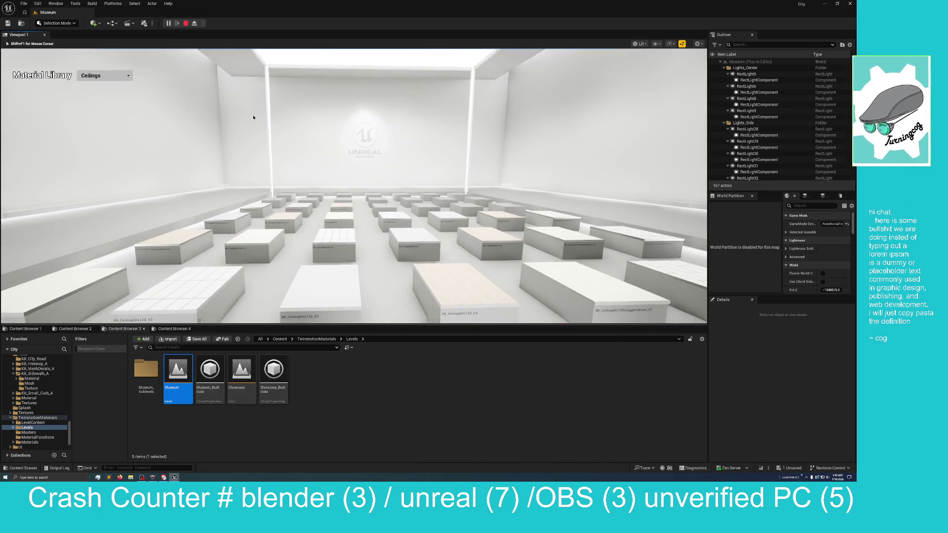
key("w")
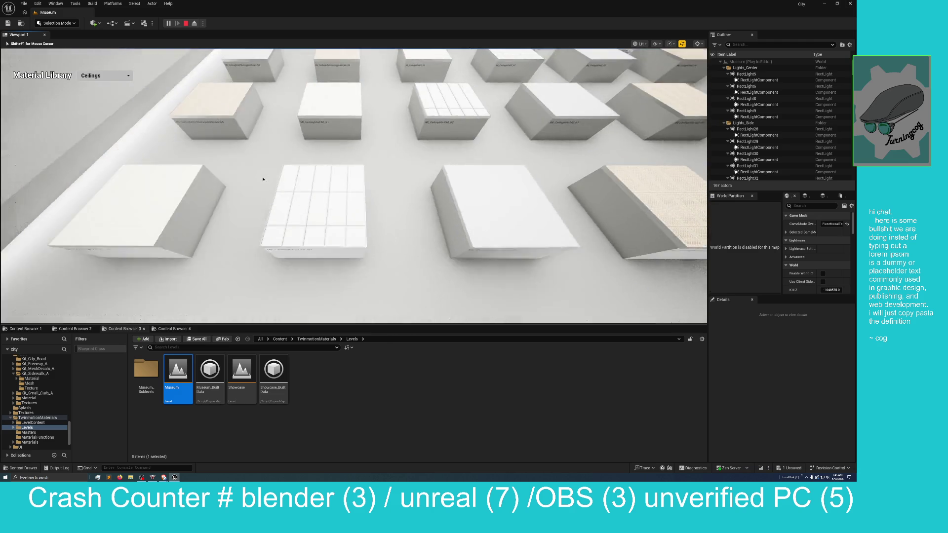
key("w")
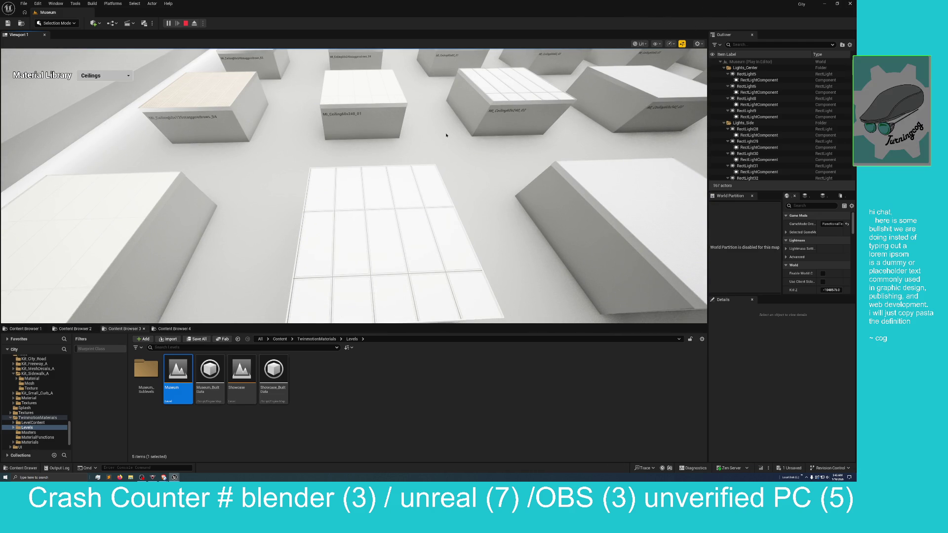
key("F11")
key("s")
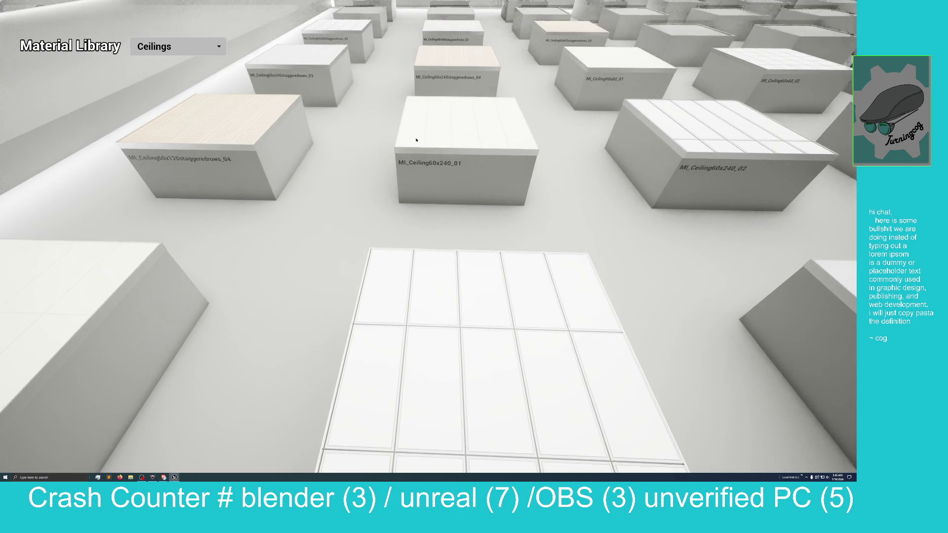
key("d")
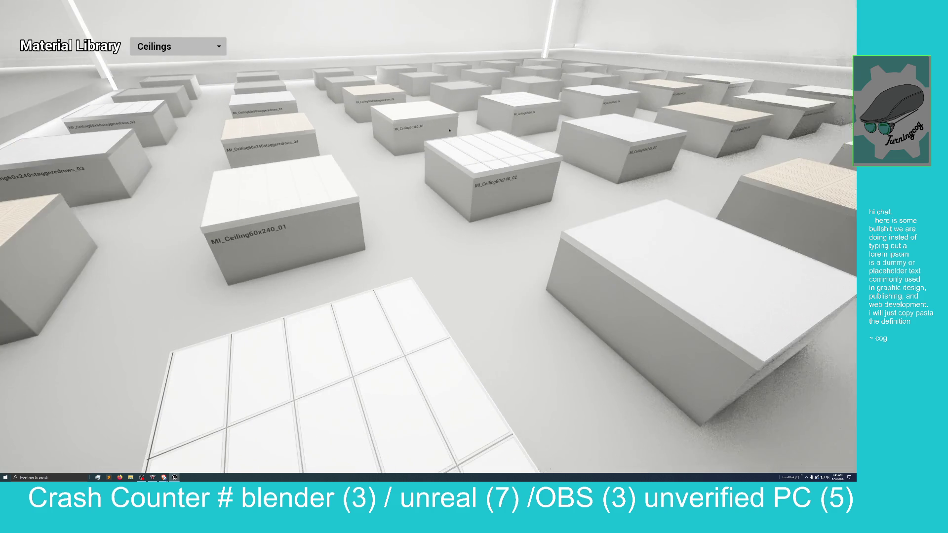
key("d")
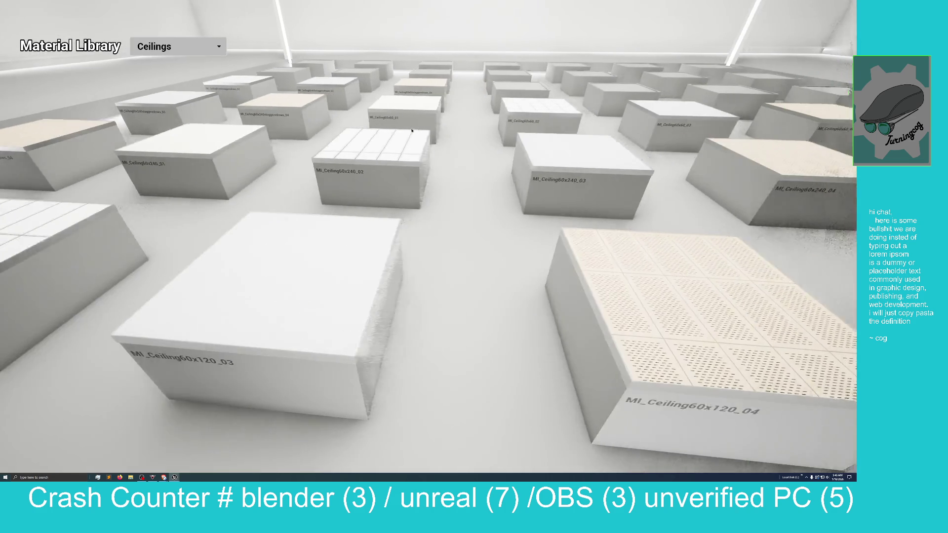
key("w")
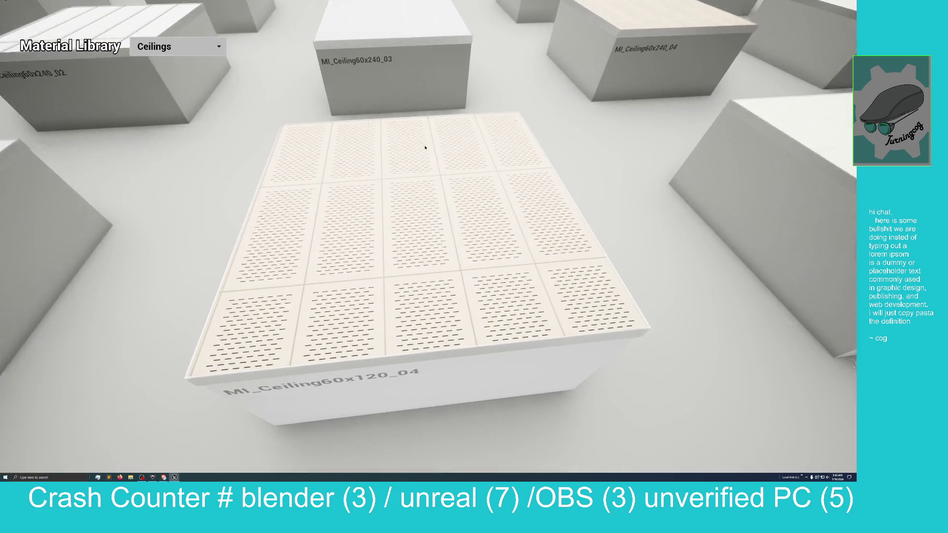
key("s")
key("d")
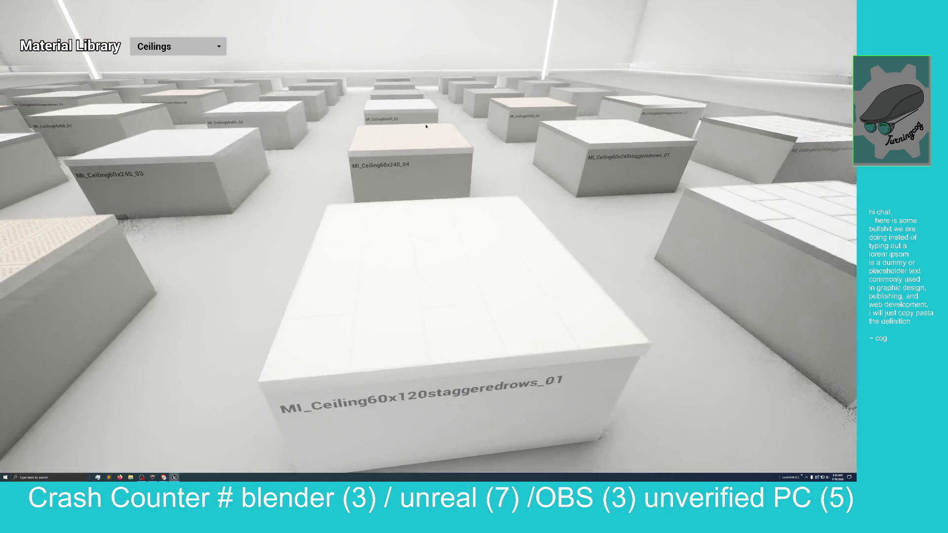
key("d")
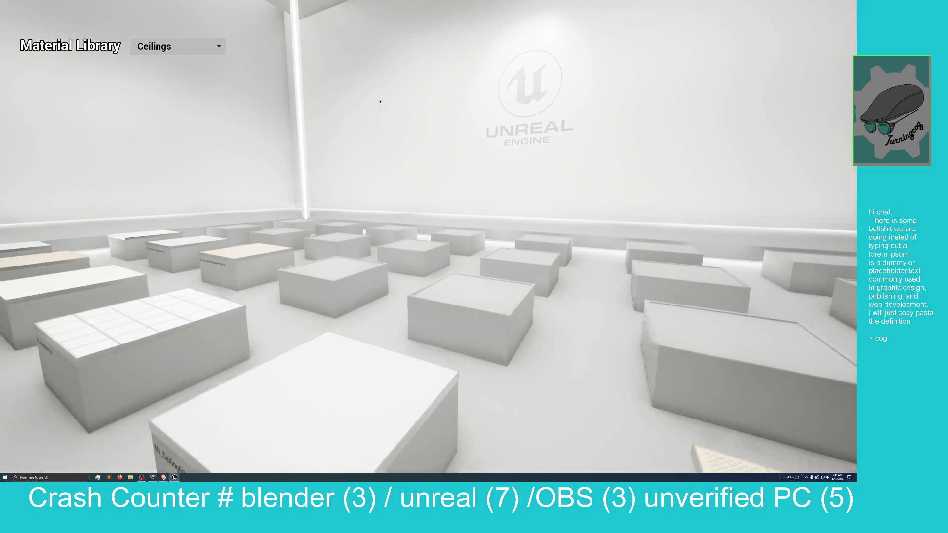
Step: Fly through the Ceilings room, rising for an overhead view of the rows and logo wall
key("w")
key("s")
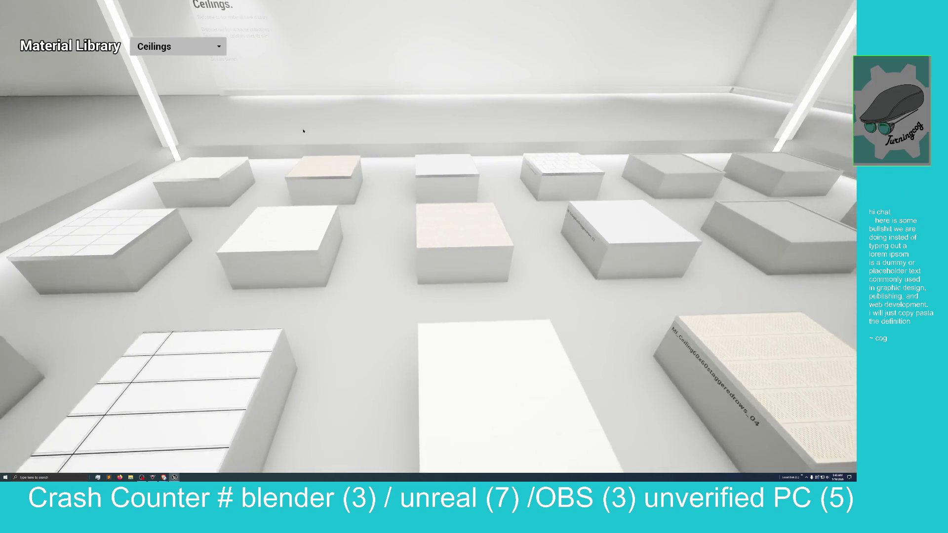
key("a")
key("w")
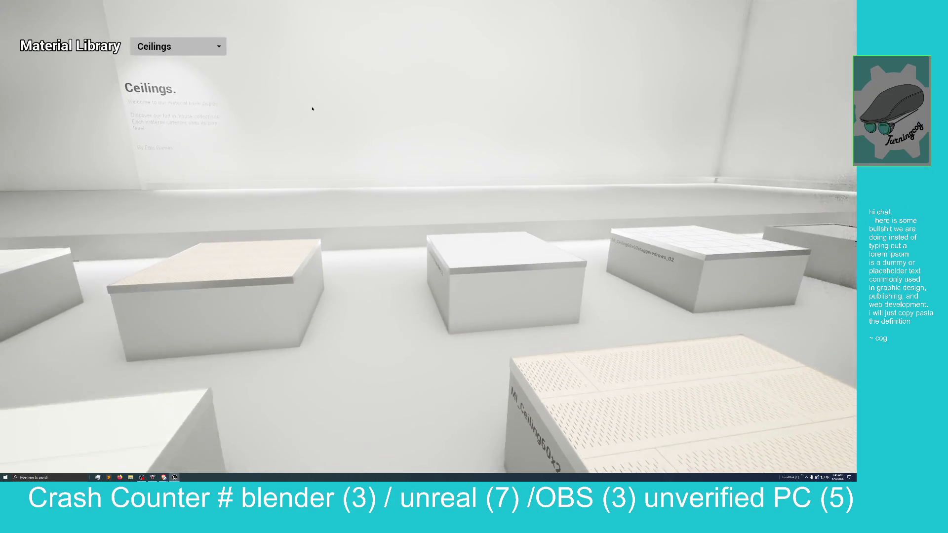
key("e")
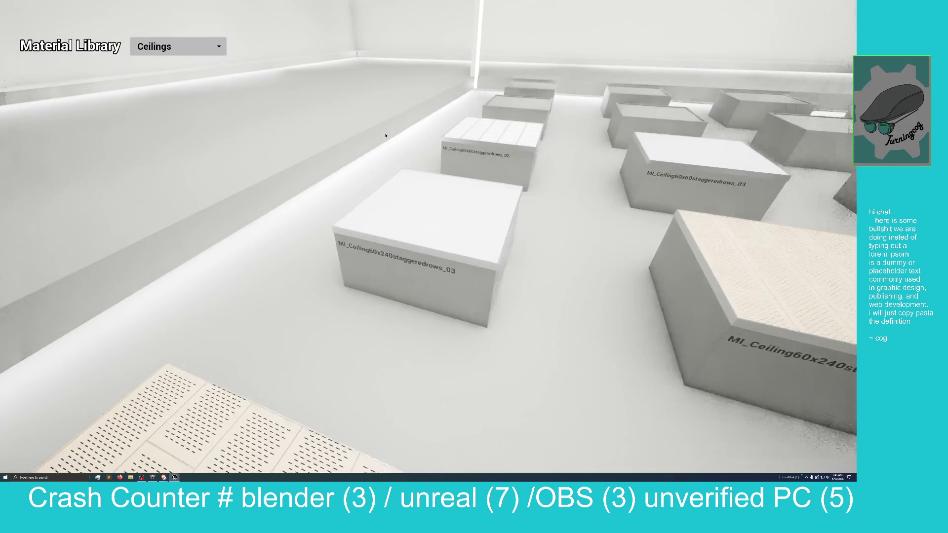
key("s")
key("q")
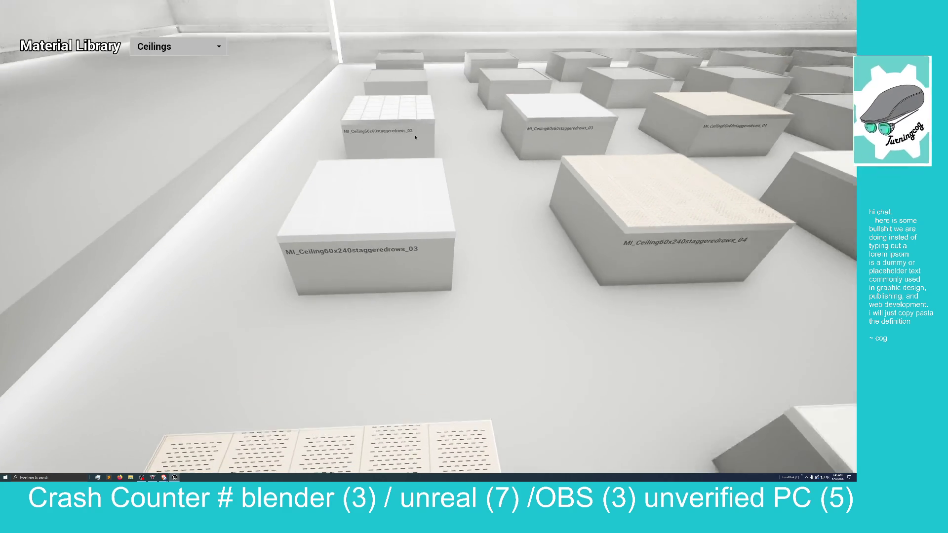
key("s")
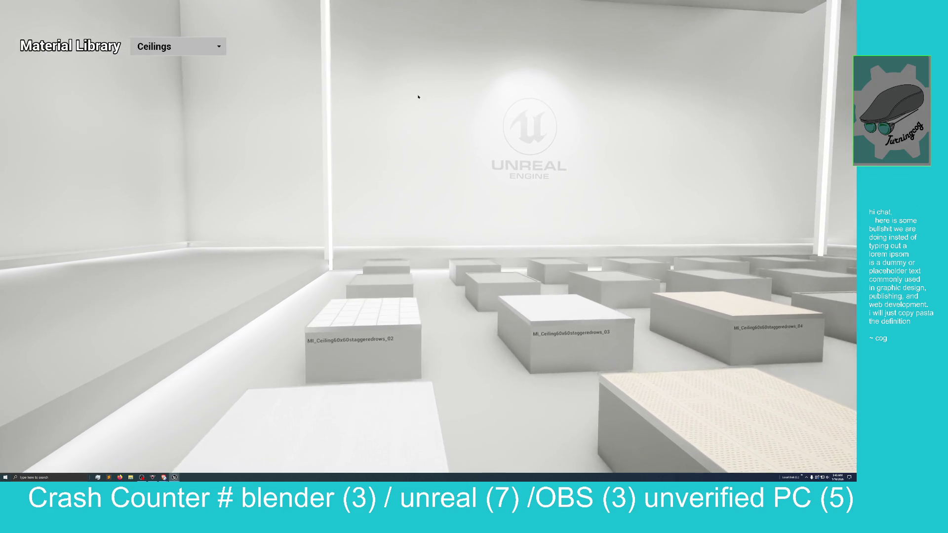
key("w")
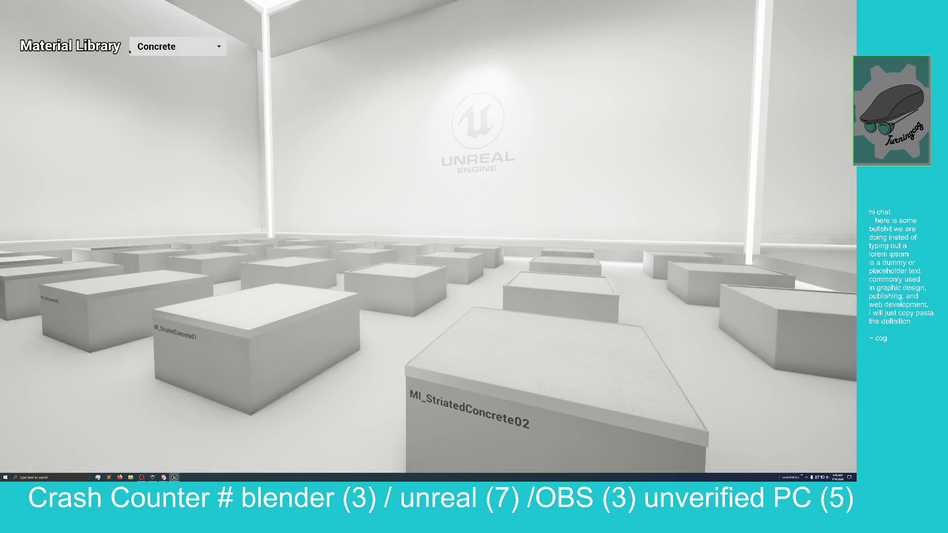
Step: Show the Fabric category and move between the blue cloth and triangle-patterned pedestals
left_click(142, 47)
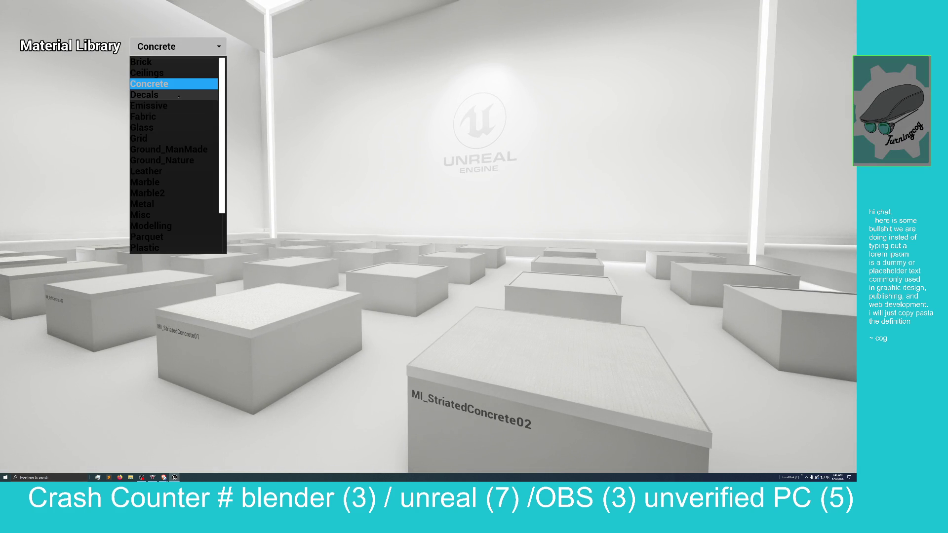
left_click(177, 119)
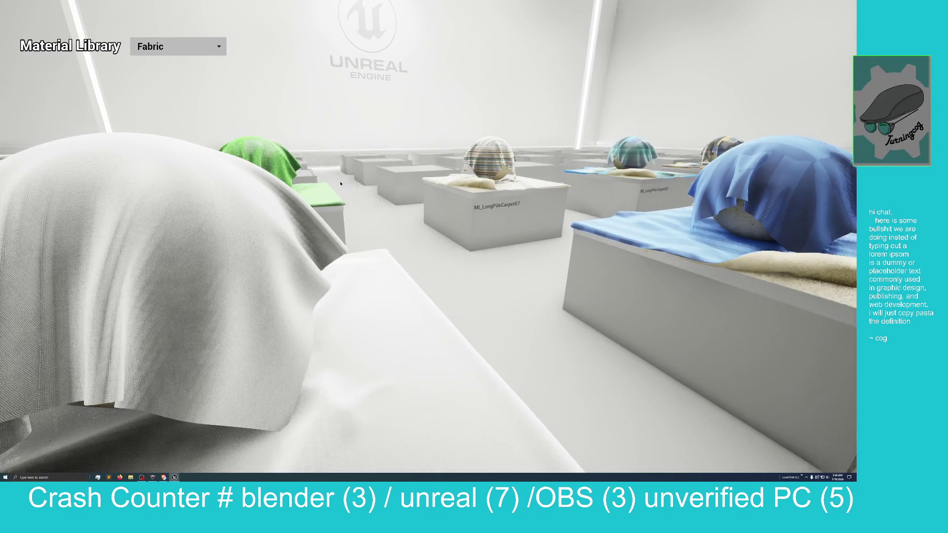
key("w")
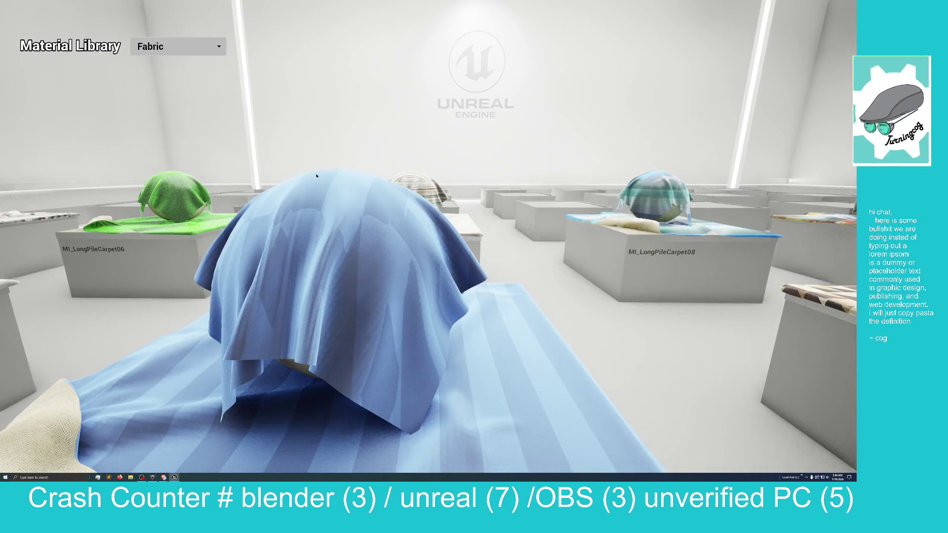
key("d")
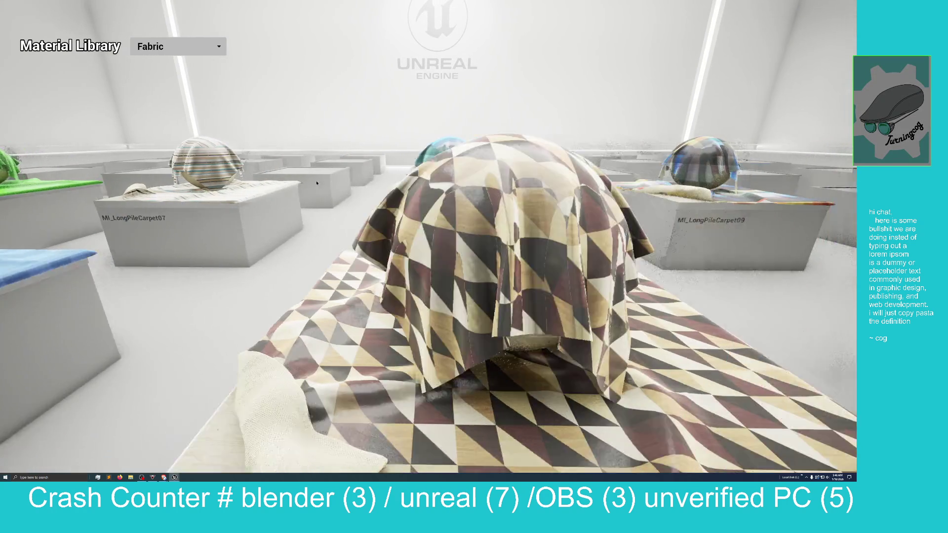
key("d")
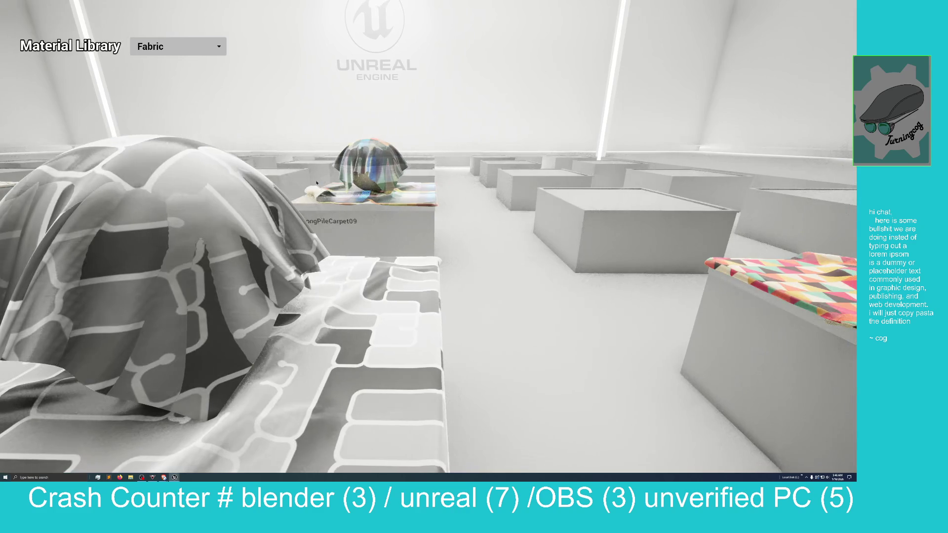
key("s")
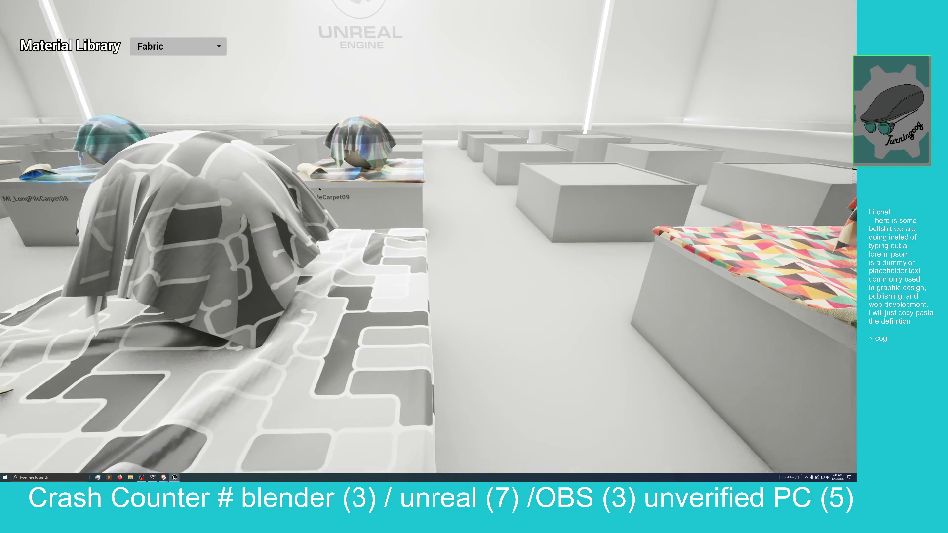
key("d")
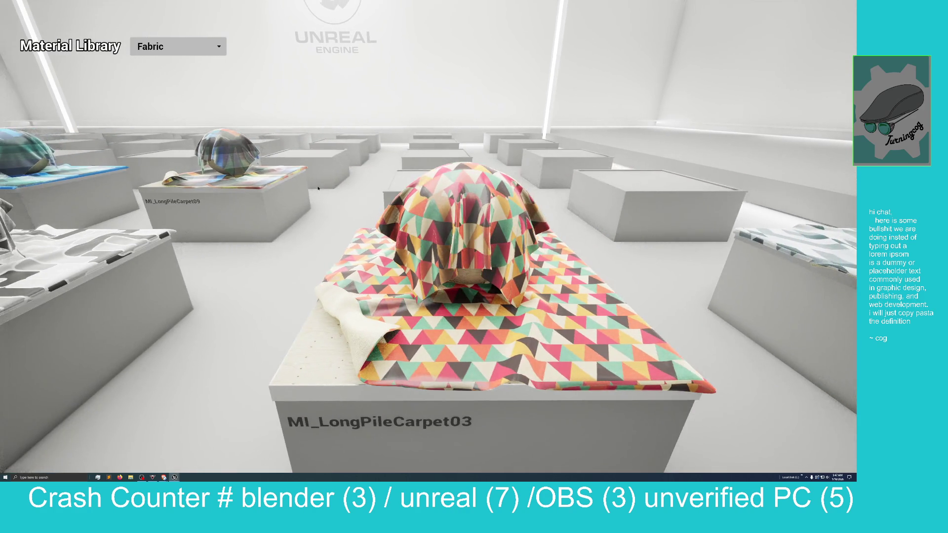
Step: Inspect the LongPileCarpet09, 08, 07 and green LongPileCarpet06 pedestals up close
key("a")
key("w")
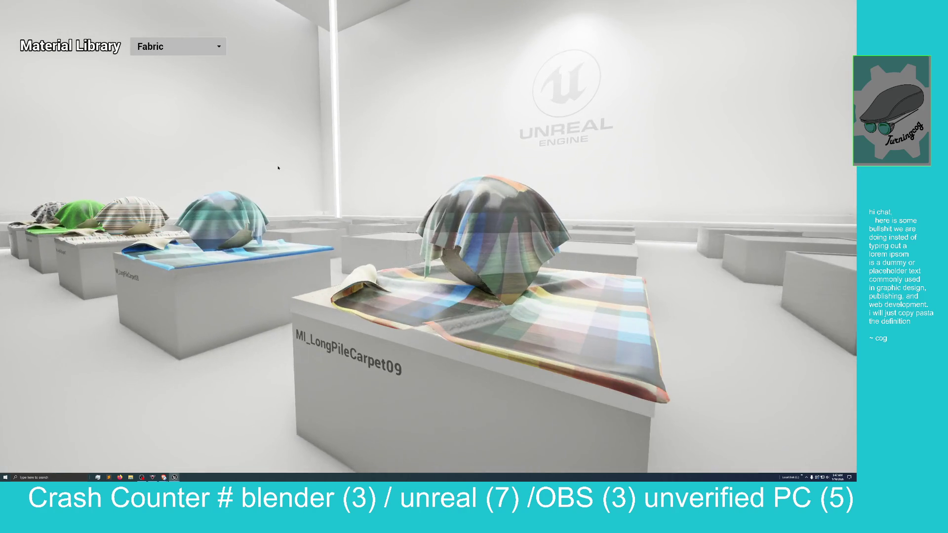
key("s")
key("a")
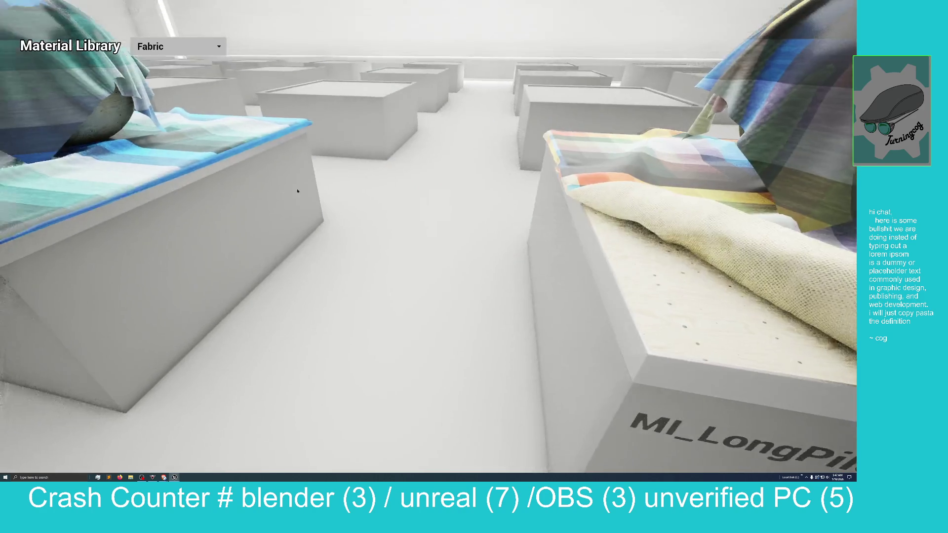
key("w")
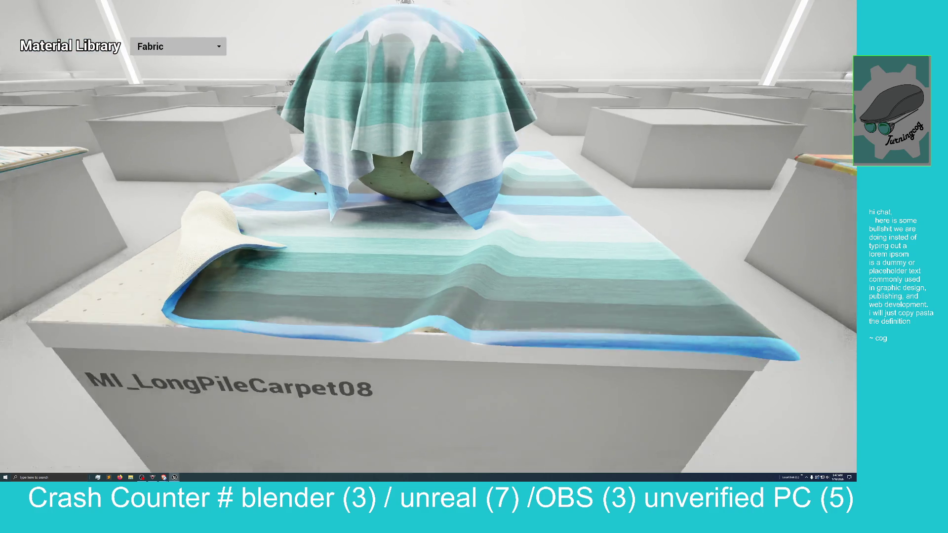
key("s")
key("a")
key("a")
key("w")
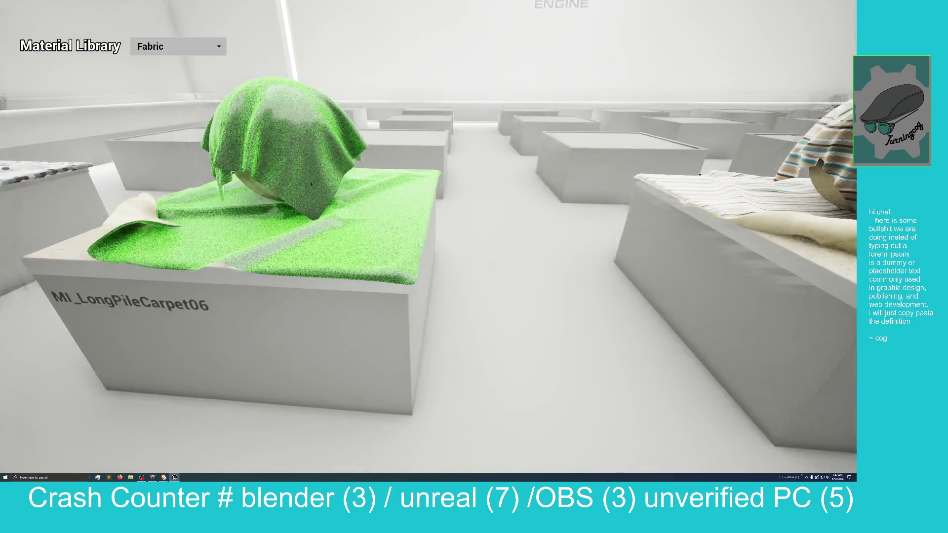
key("w")
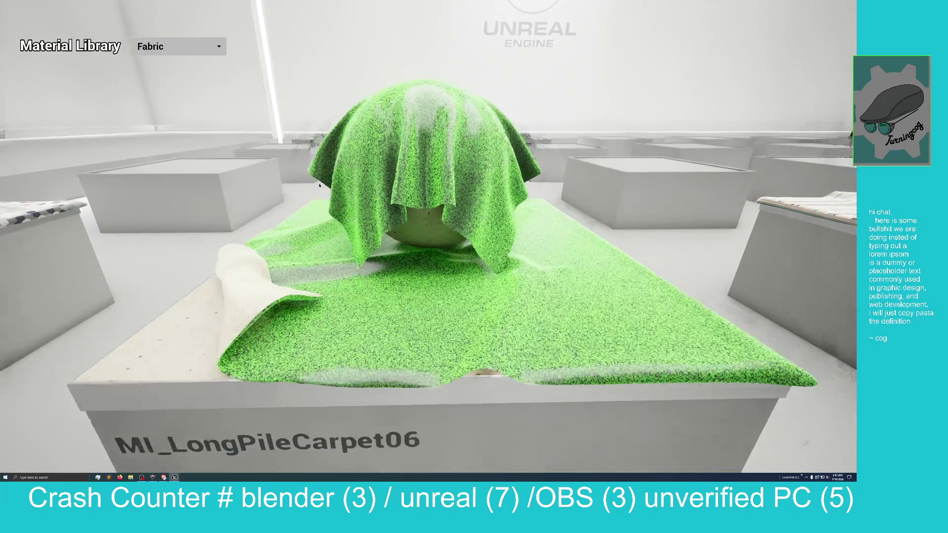
Step: Frame the hex-patterned fabric pedestal, switch the display to Glass, then reopen the category list
key("a")
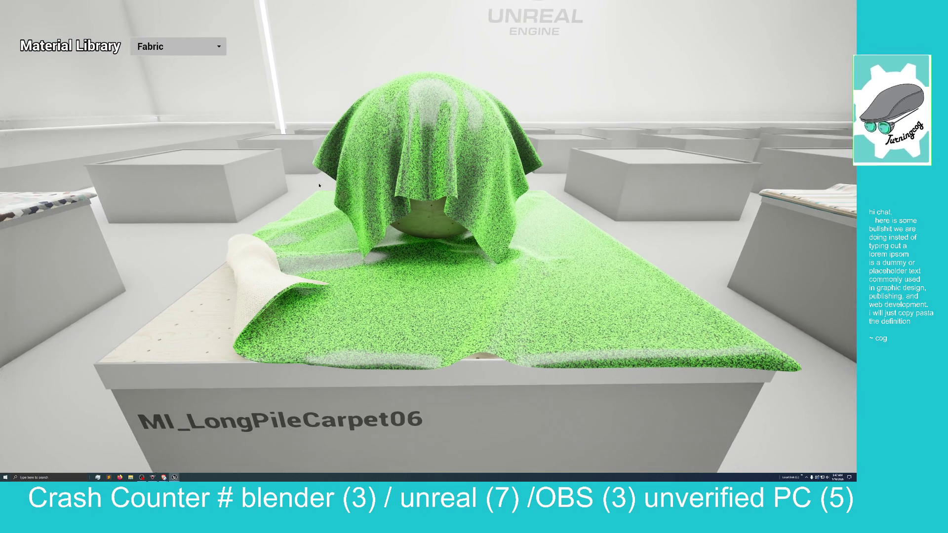
key("a")
key("s")
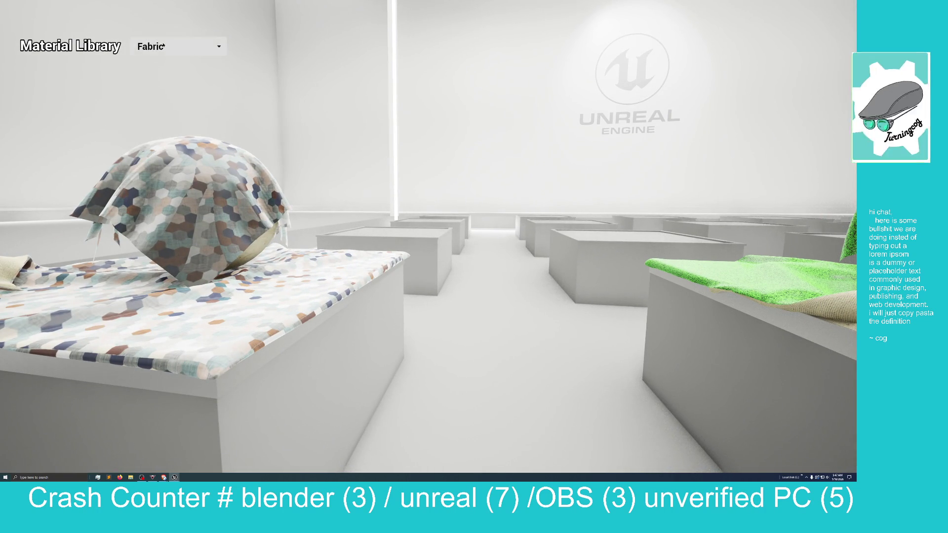
left_click(163, 47)
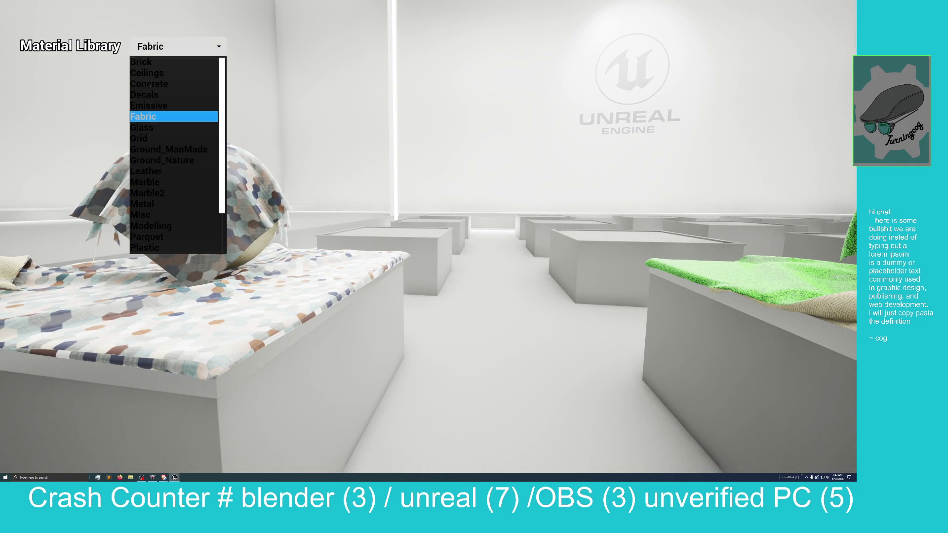
left_click(171, 127)
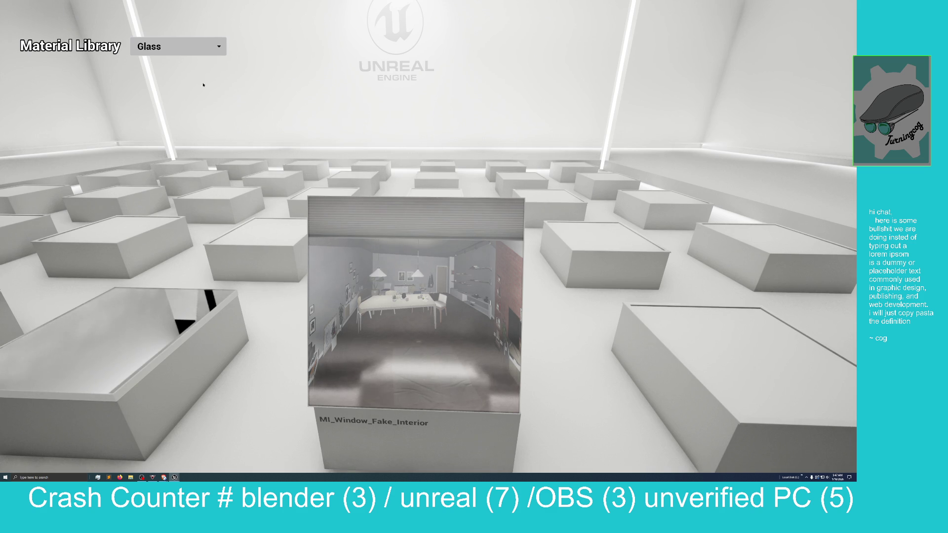
left_click(197, 47)
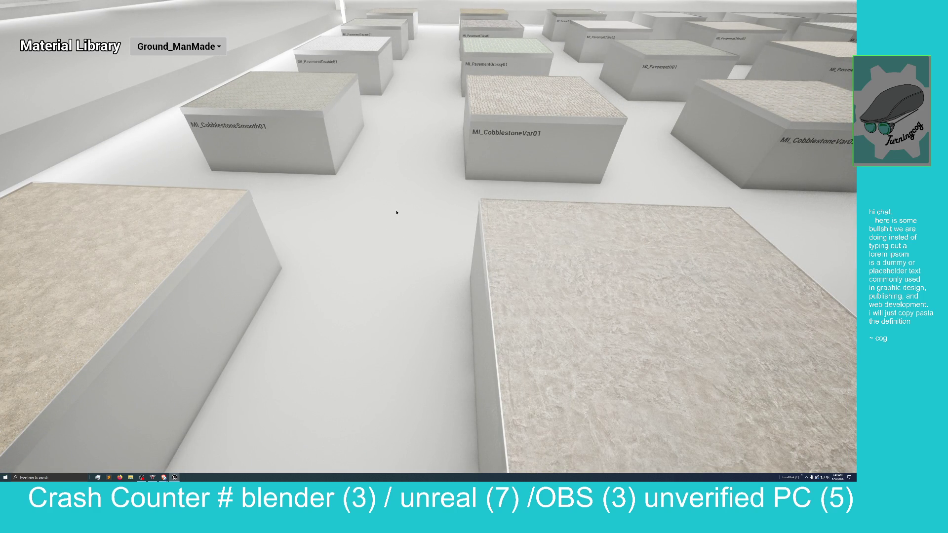
Step: End Play-in-Editor with Esc and leave immersive viewport mode with F11
key("Escape")
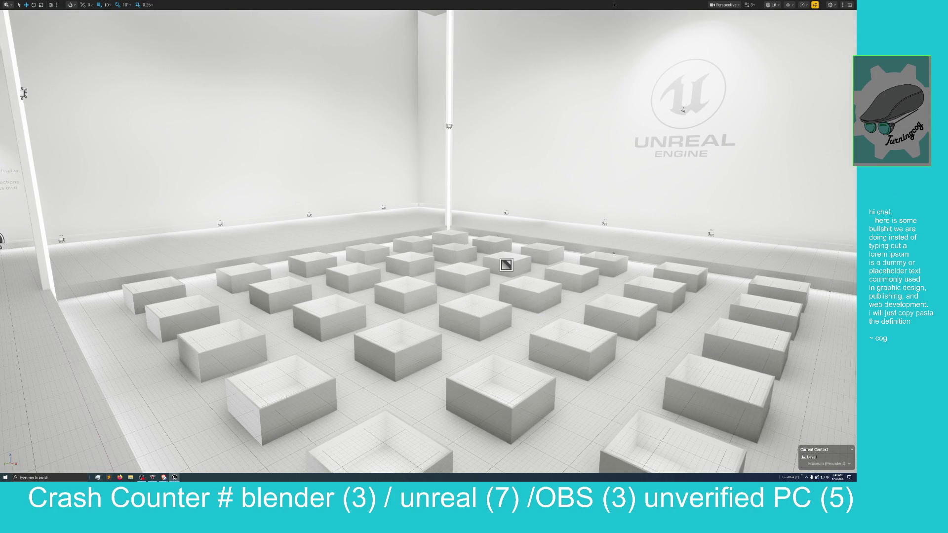
key("F11")
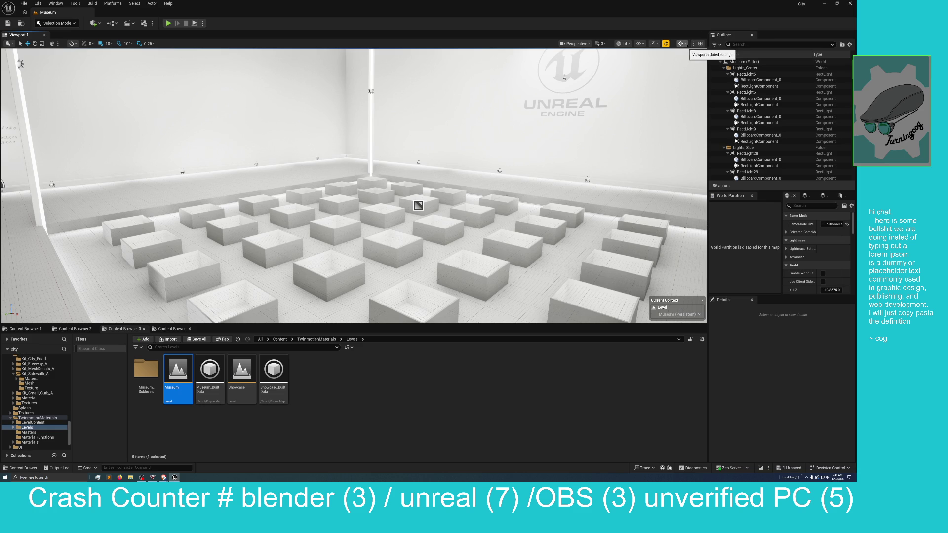
left_click(693, 44)
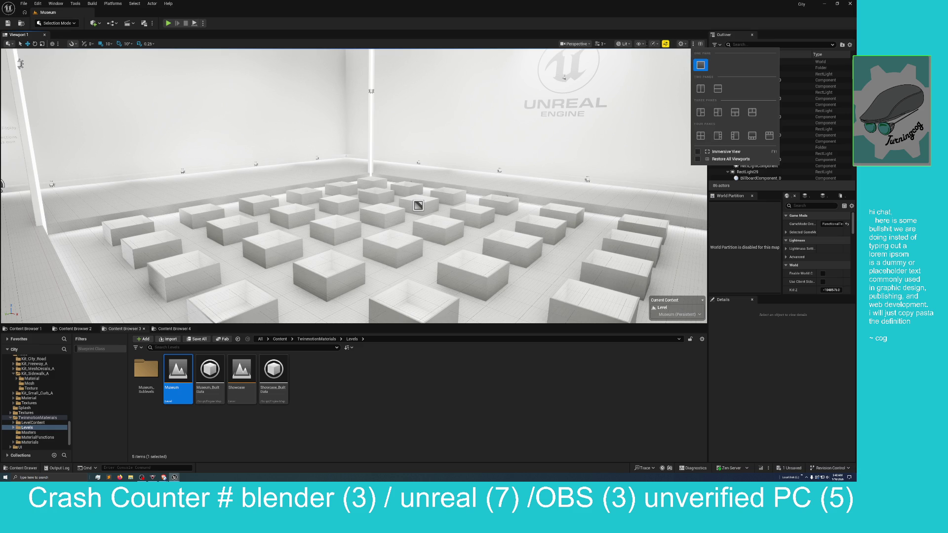
left_click(655, 44)
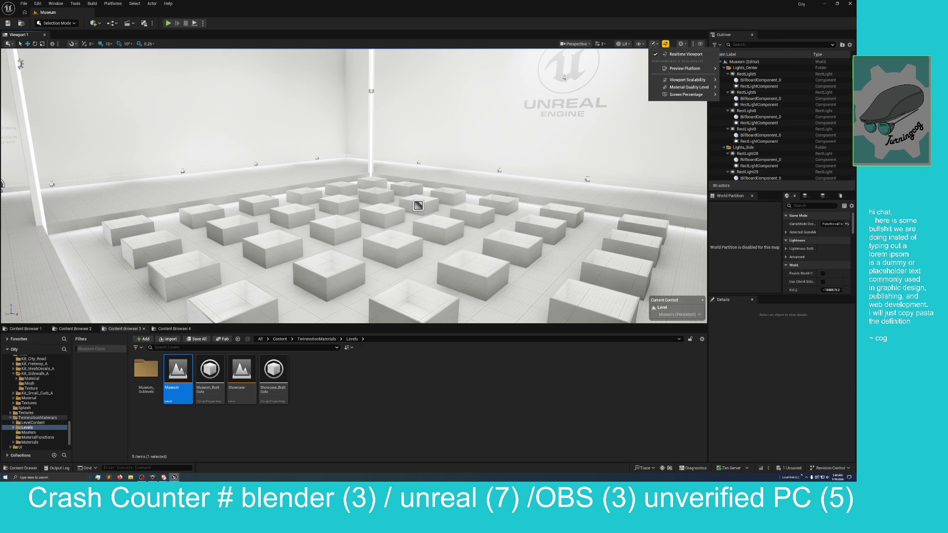
left_click(773, 38)
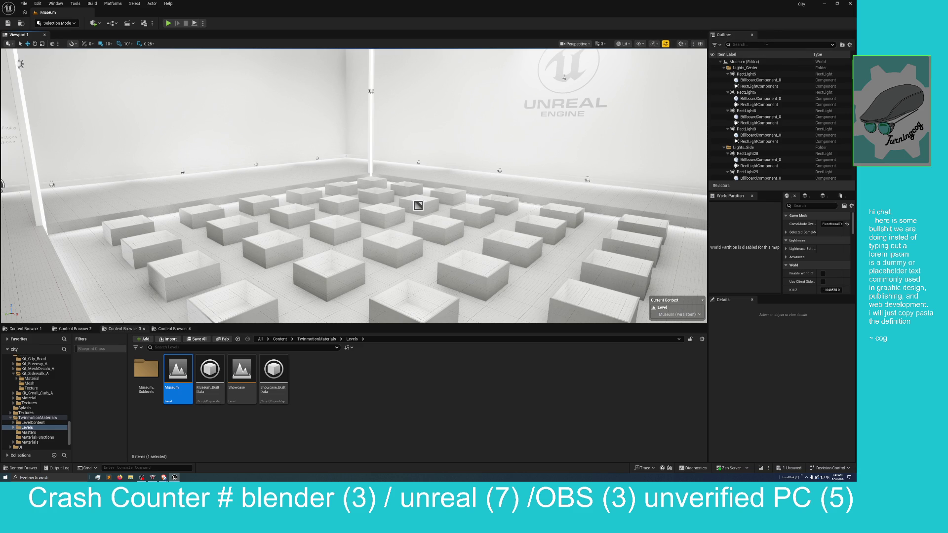
left_click(850, 44)
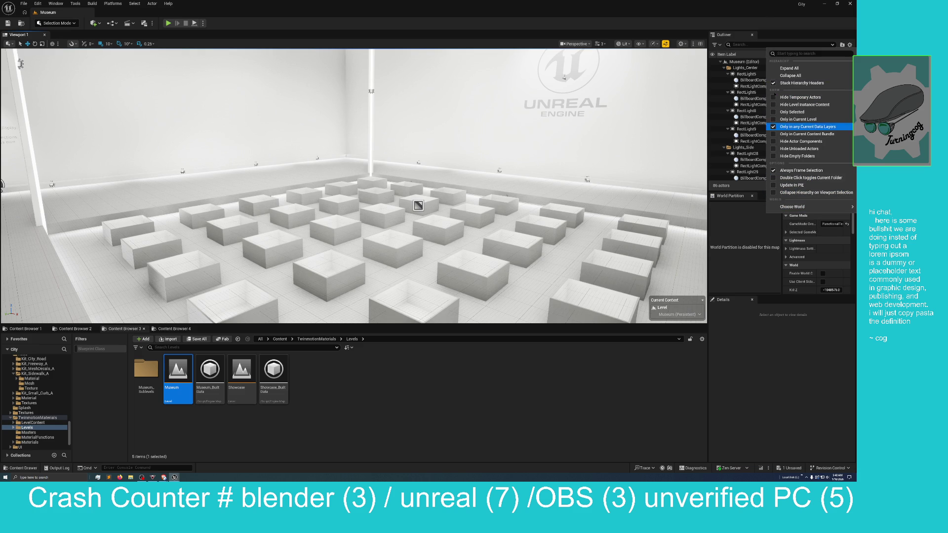
left_click(767, 21)
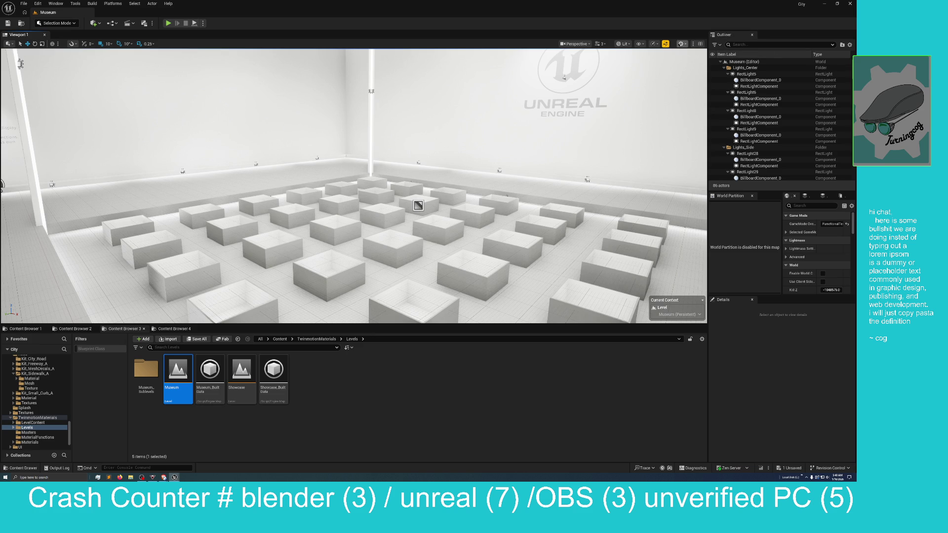
left_click(682, 43)
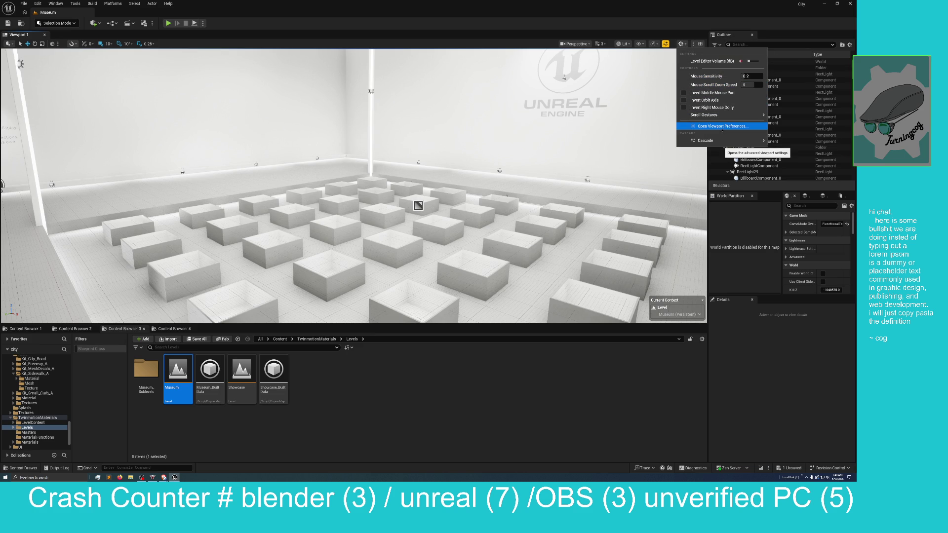
left_click(652, 5)
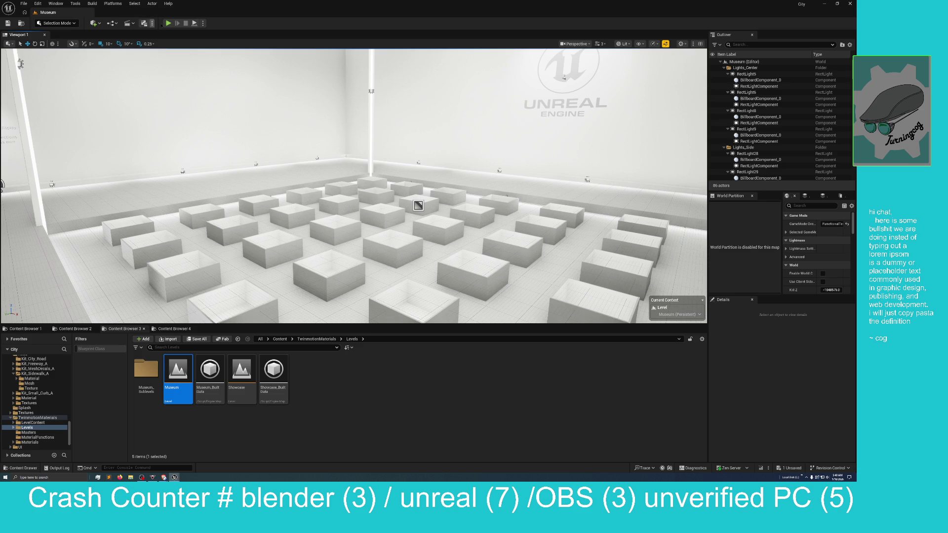
Step: Play the Museum level in the editor and switch the Material Library to Leather
key("alt+p")
left_click(104, 75)
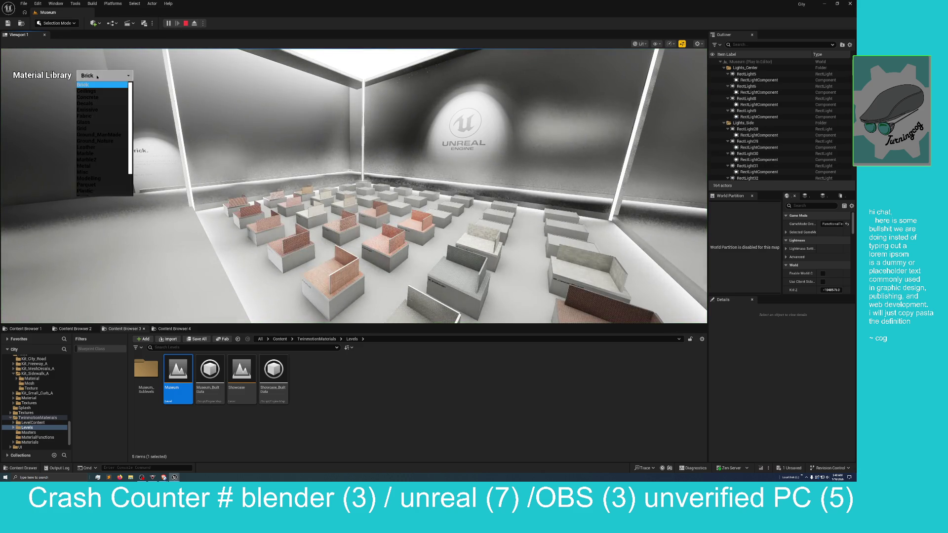
left_click(102, 148)
Step: Fly over the leather pedestals, then bring the Fab window to the front
left_click(251, 145)
key("w")
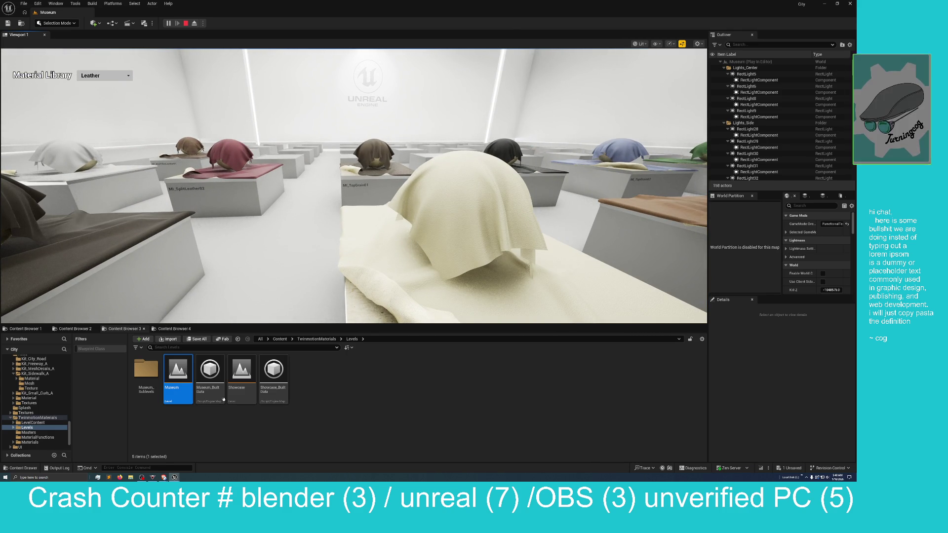
mouse_move(175, 478)
left_click(208, 458)
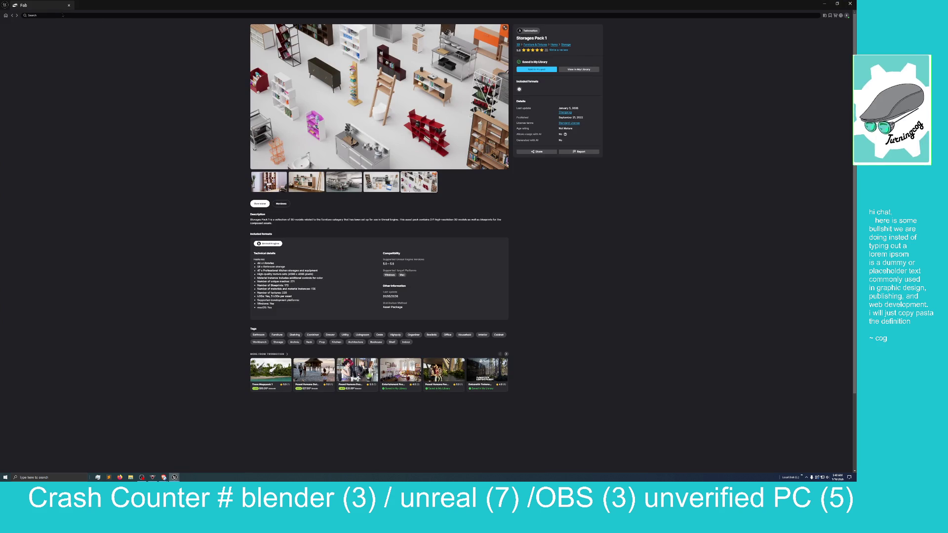
Step: Search Fab for 'automotive', then switch to My Library and begin searching there
left_click(54, 15)
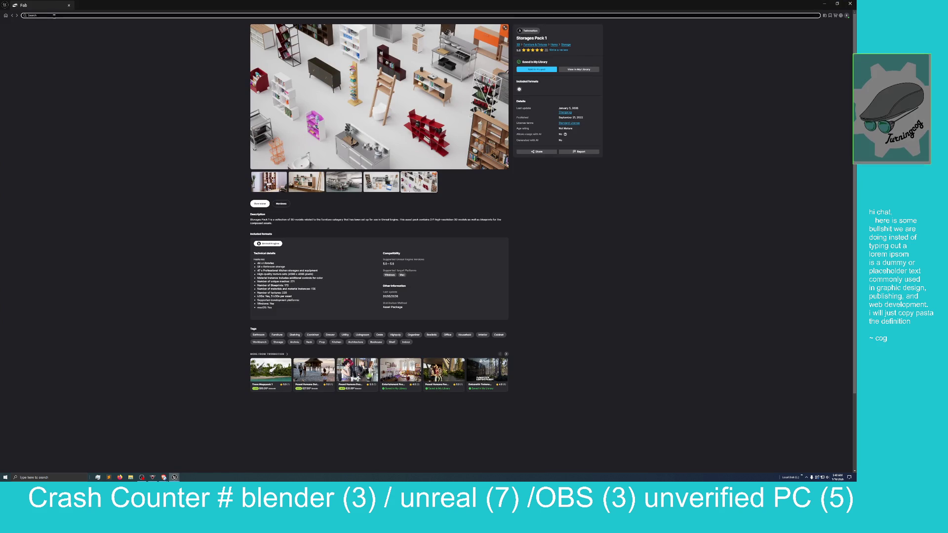
type("auto")
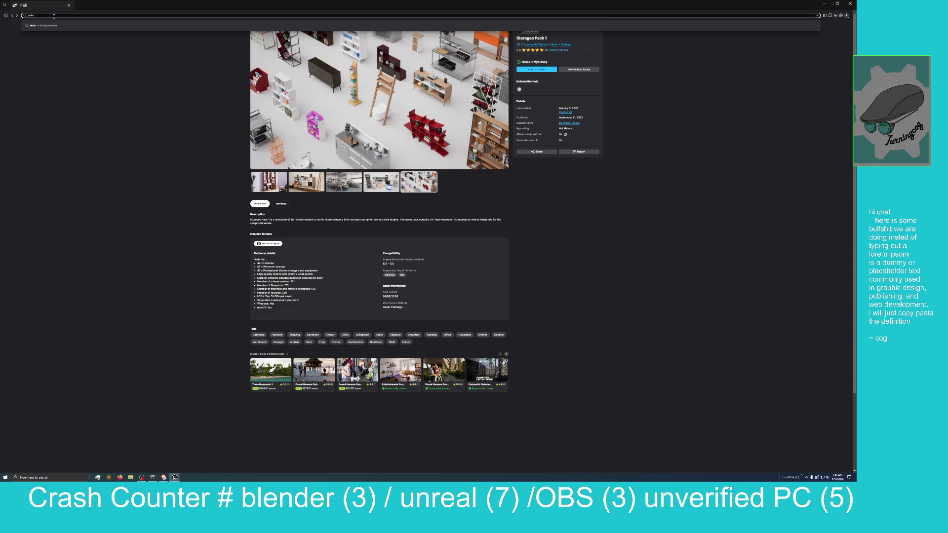
type("motive")
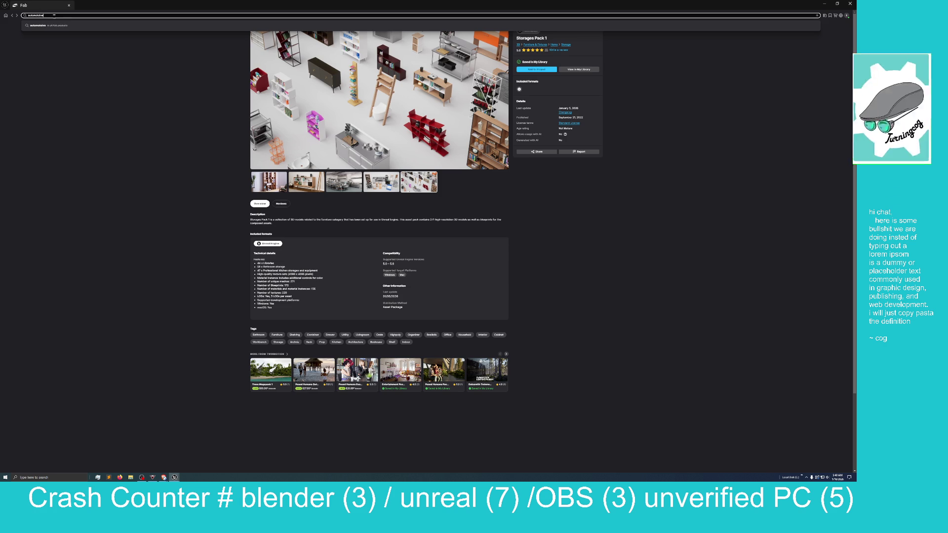
key("Return")
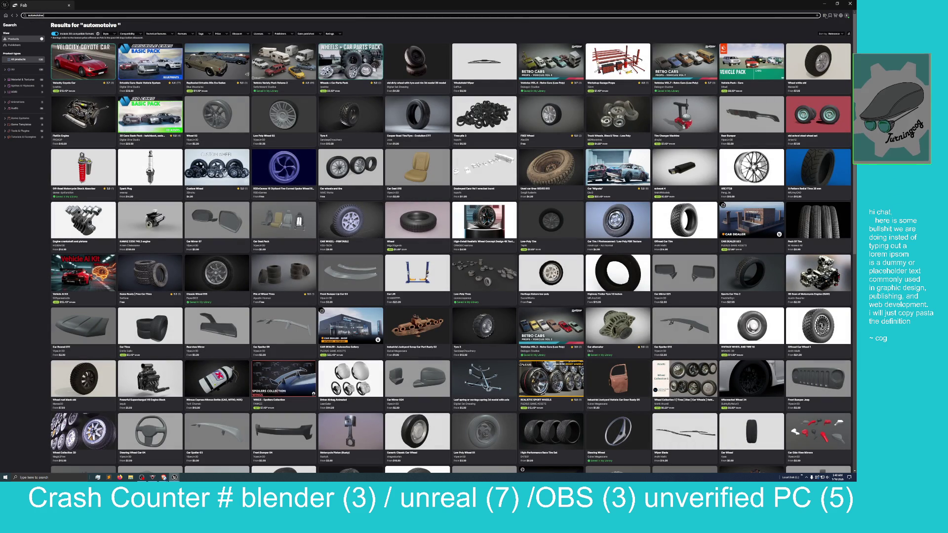
left_click(826, 16)
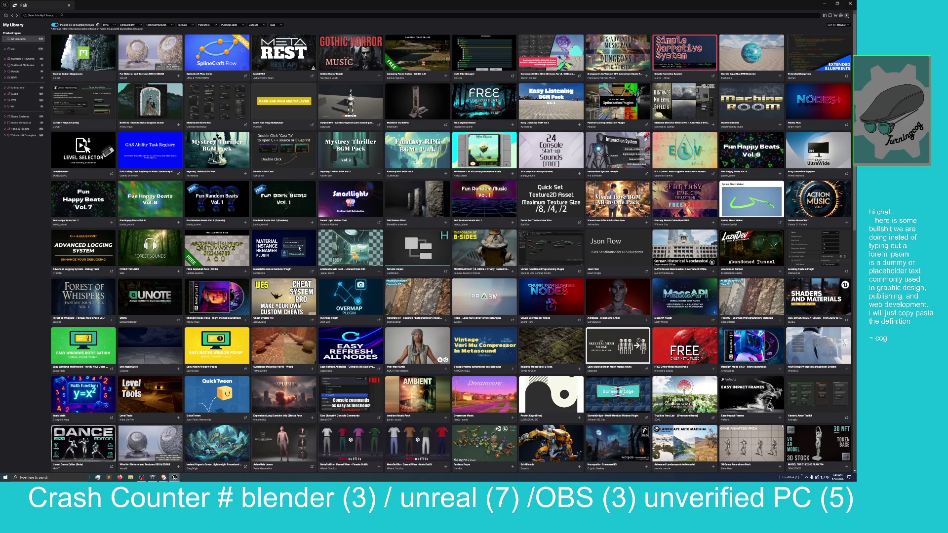
left_click(57, 16)
Step: Search My Library for 'automotive', open Automotive Materials, and enlarge its main preview image
type("au")
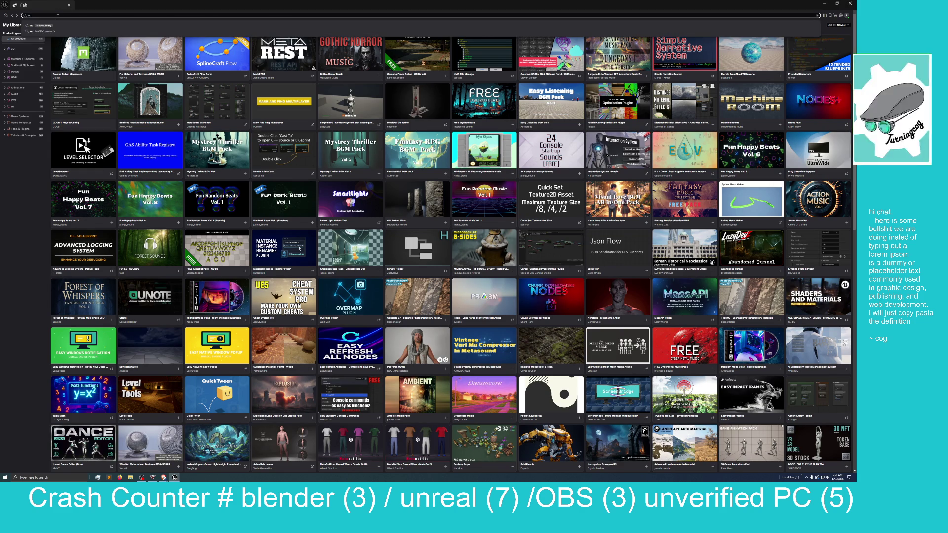
type("tomotive")
left_click(52, 25)
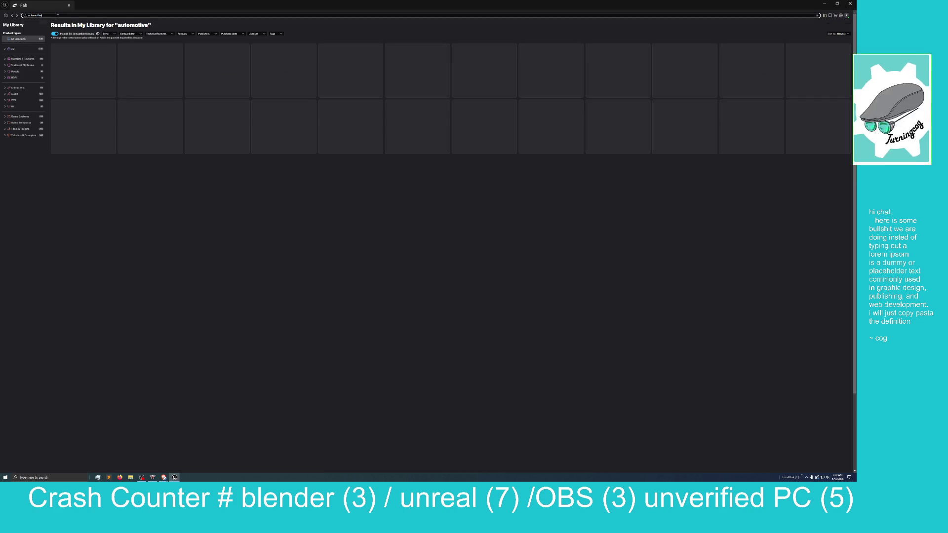
left_click(83, 61)
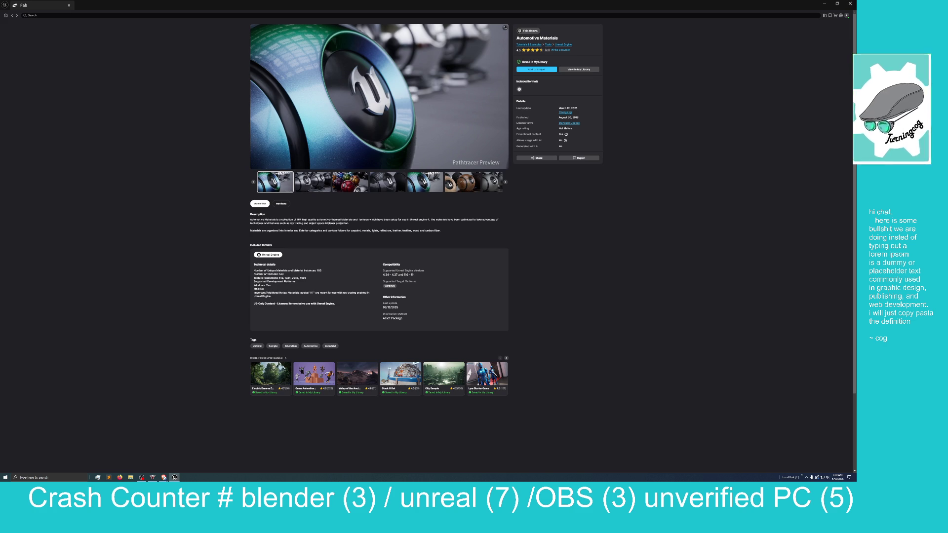
left_click(403, 125)
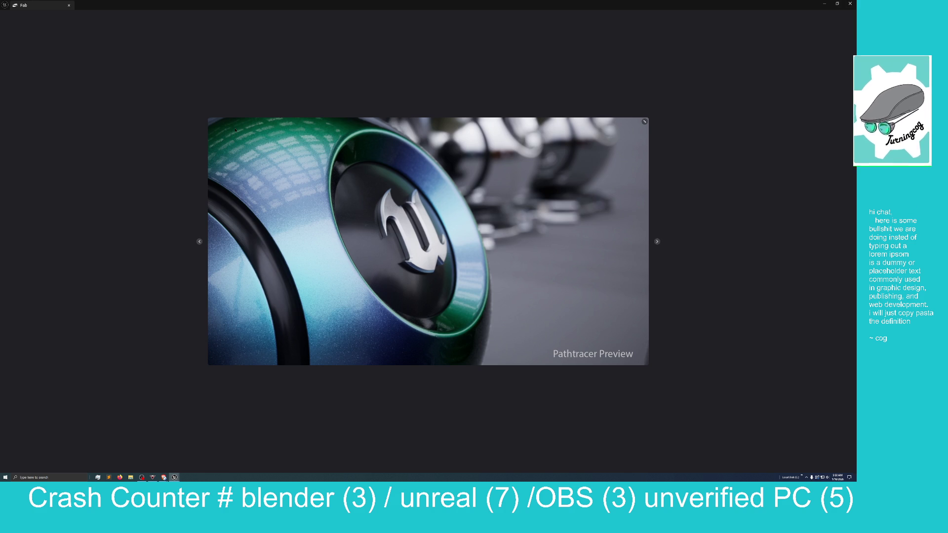
Step: Page through the first two Automotive Materials preview images, then close the viewer
left_click(658, 242)
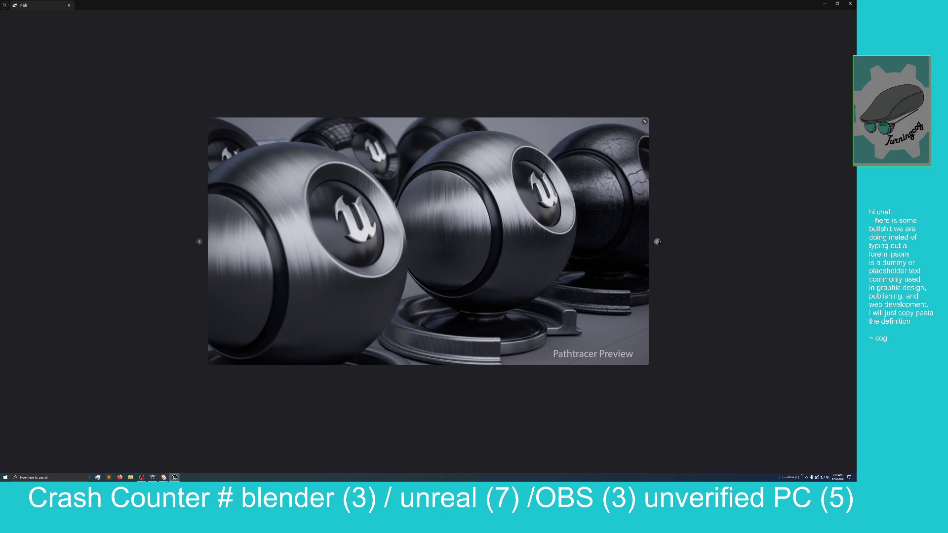
left_click(658, 242)
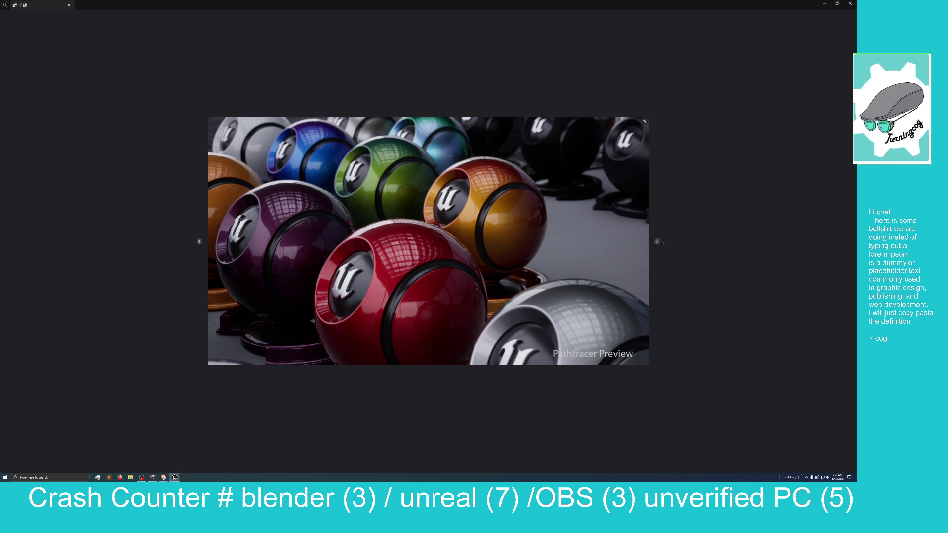
left_click(664, 243)
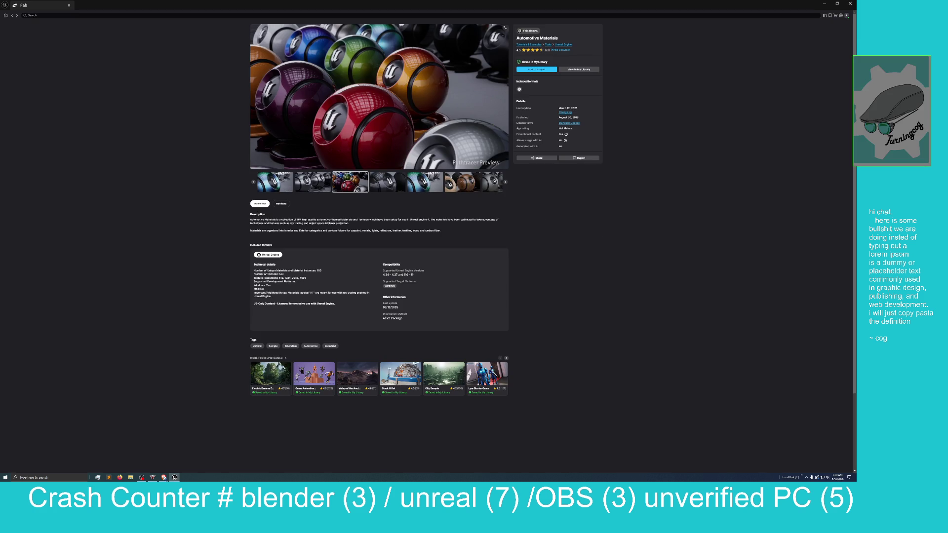
Step: Reopen the gallery, step through all remaining images, and return to the material pack overview
left_click(504, 28)
left_click(657, 242)
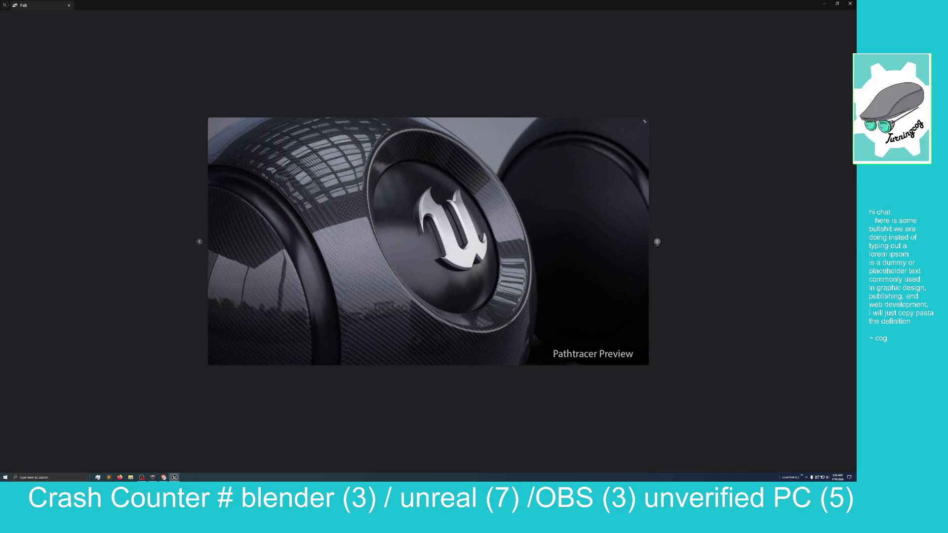
left_click(657, 242)
left_click(657, 242)
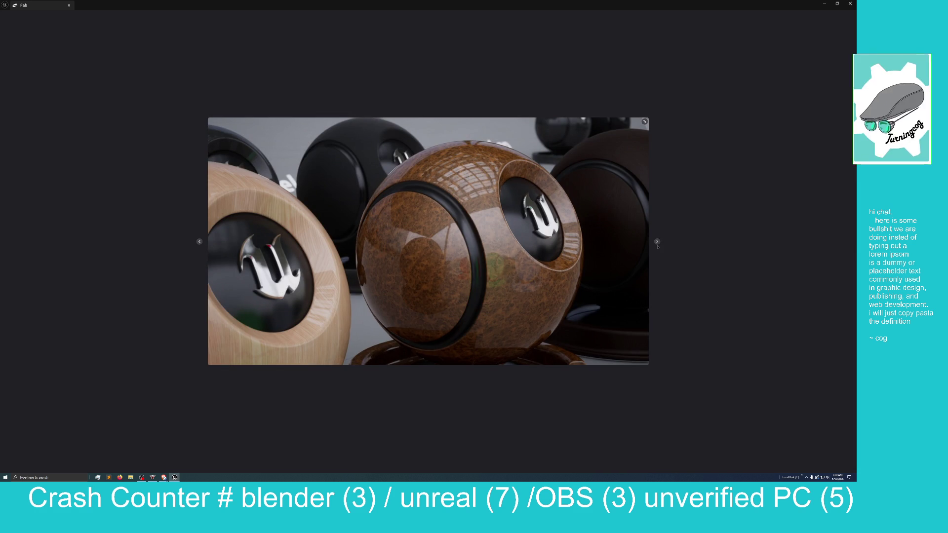
left_click(658, 242)
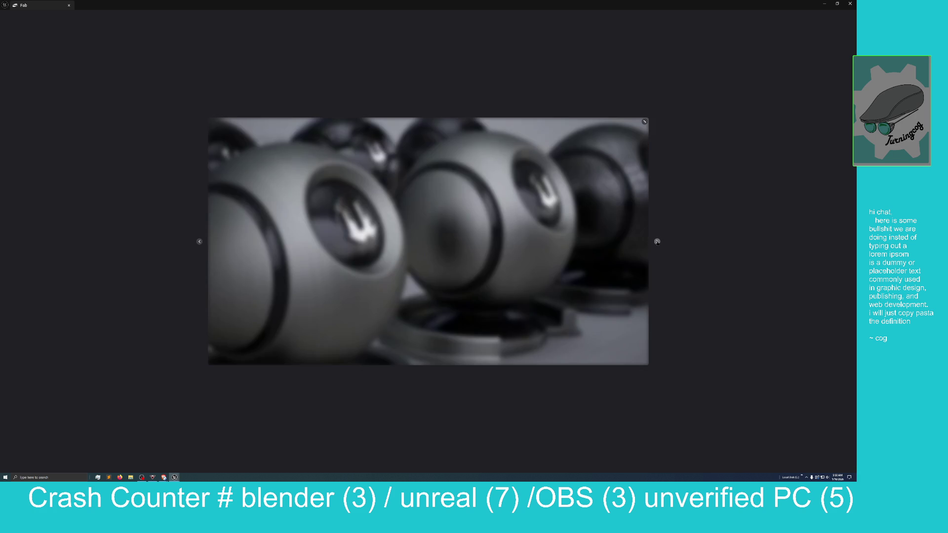
left_click(657, 242)
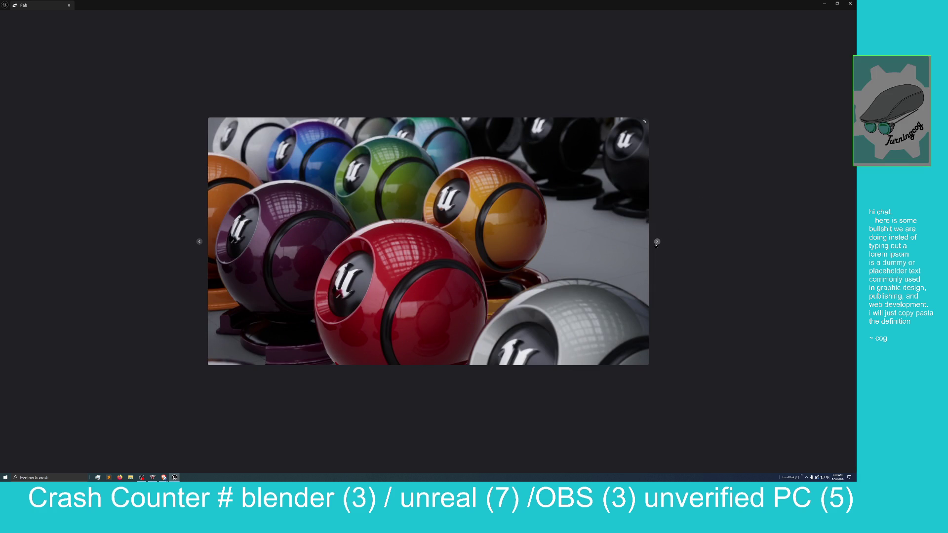
left_click(658, 242)
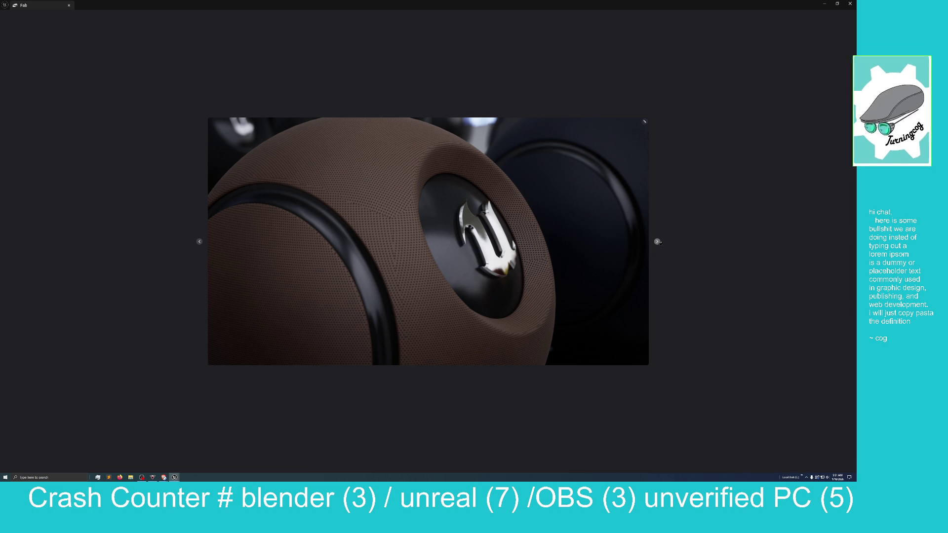
left_click(658, 242)
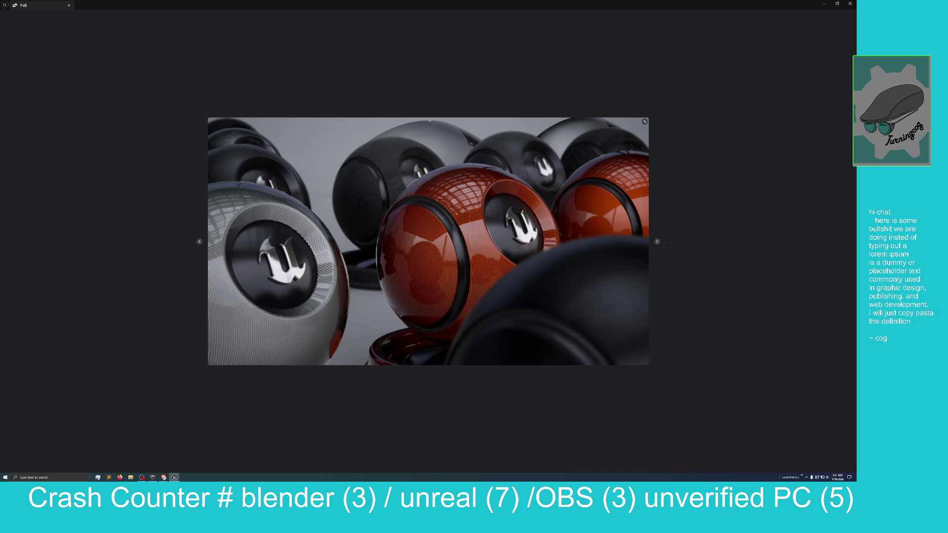
left_click(656, 242)
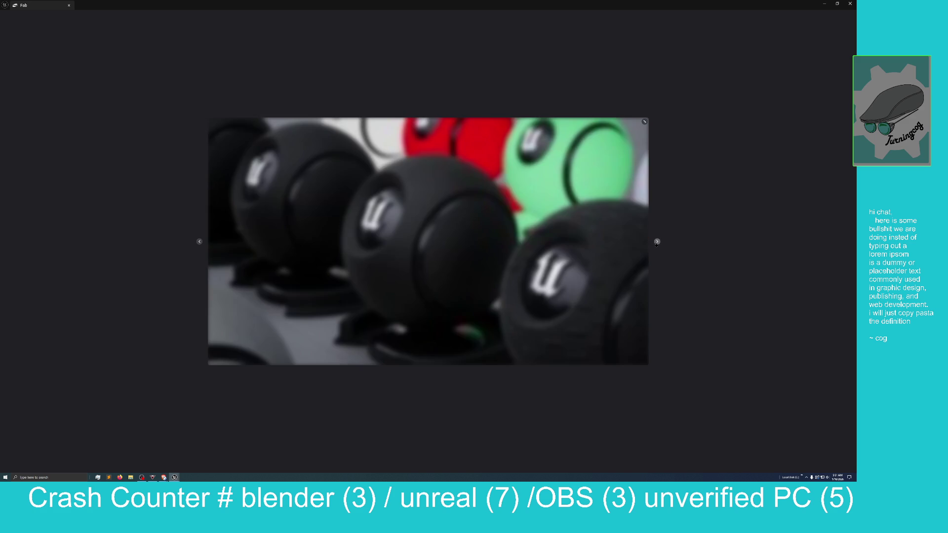
left_click(657, 242)
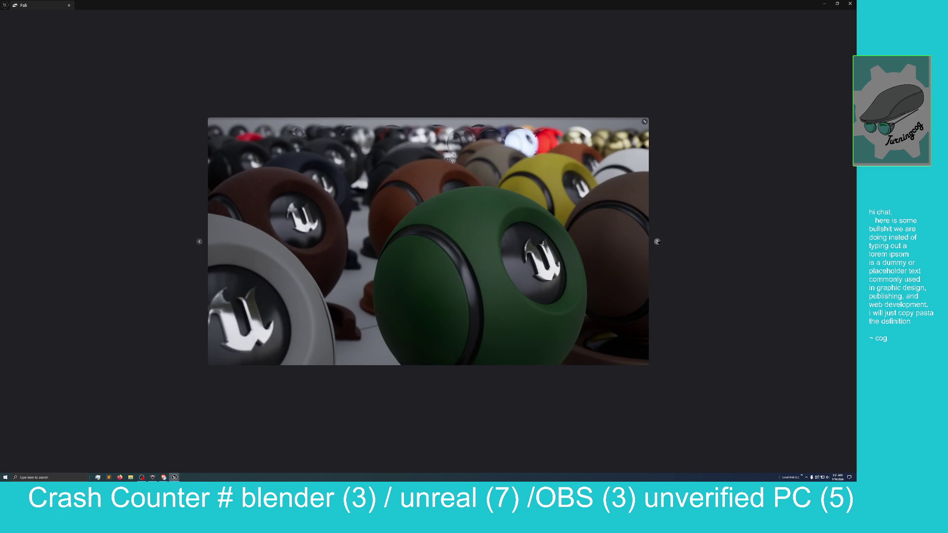
left_click(657, 241)
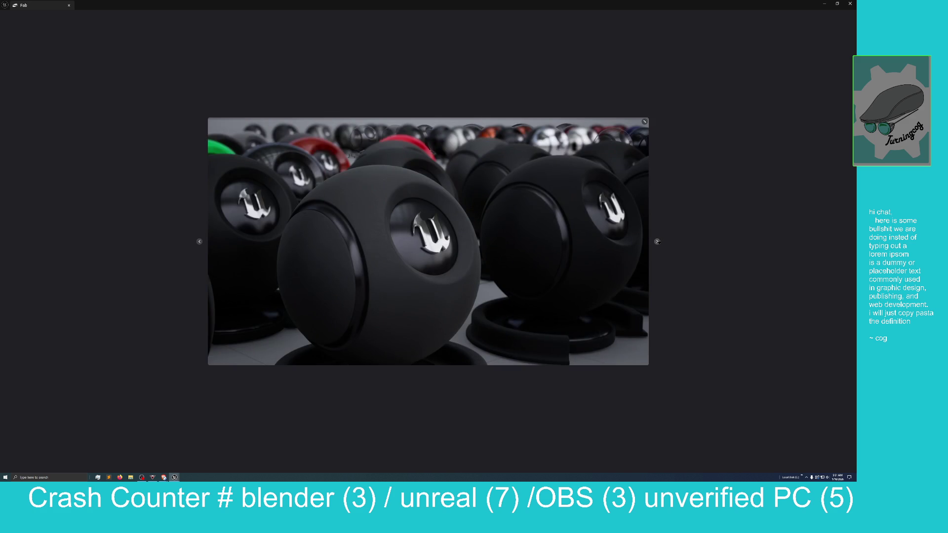
left_click(657, 242)
left_click(657, 242)
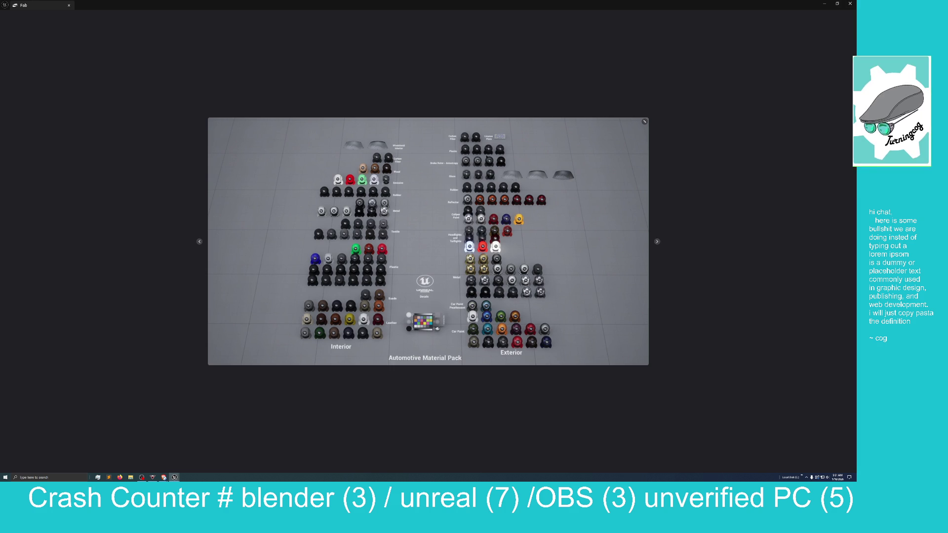
left_click(657, 242)
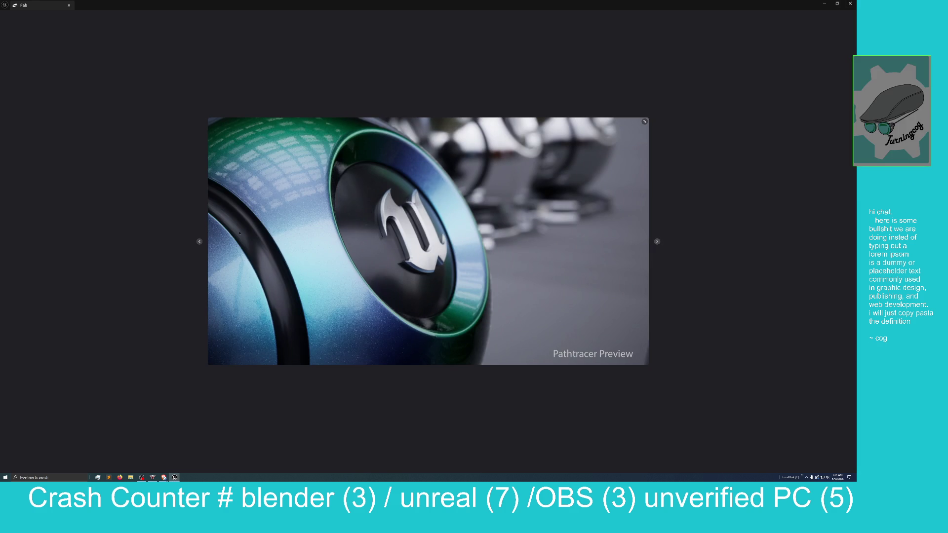
left_click(199, 242)
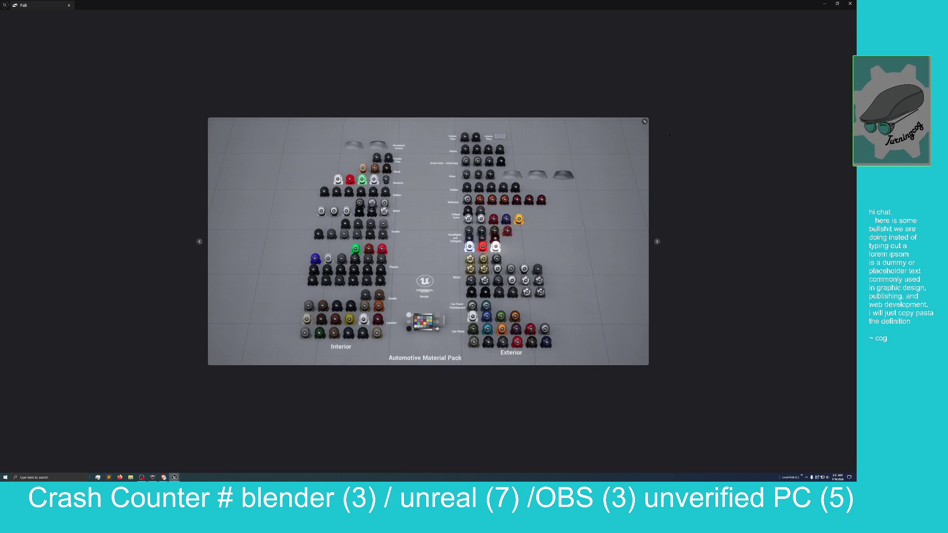
left_click(739, 140)
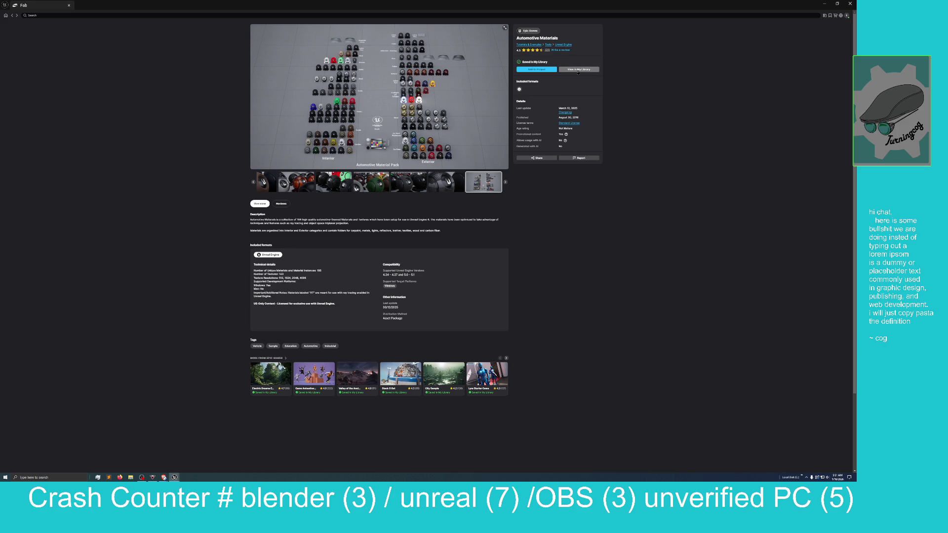
Step: Return to the My Library results and reopen Automotive Materials to add it to a project
left_click(13, 15)
left_click(90, 61)
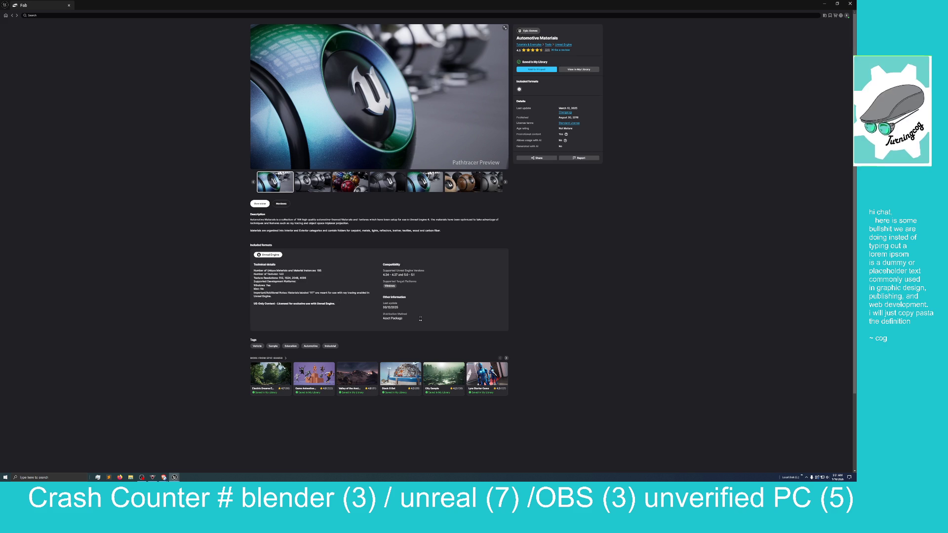
left_click(544, 69)
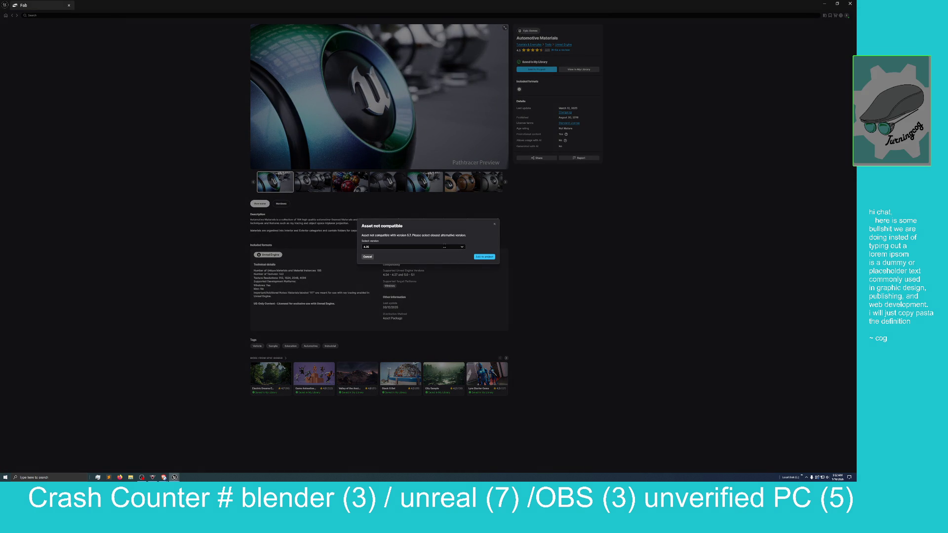
Step: Choose engine version 5.1, add the pack to the project, and move Fab aside
left_click(445, 246)
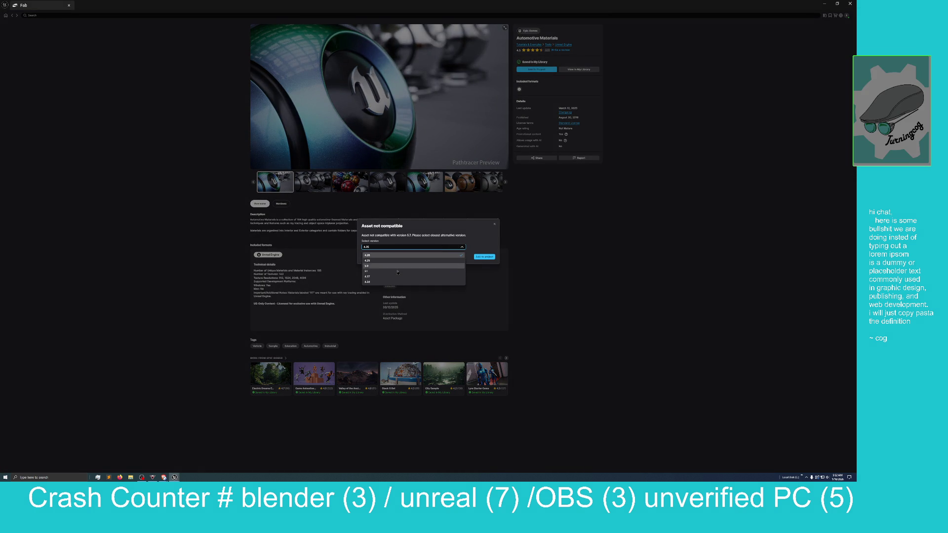
left_click(393, 271)
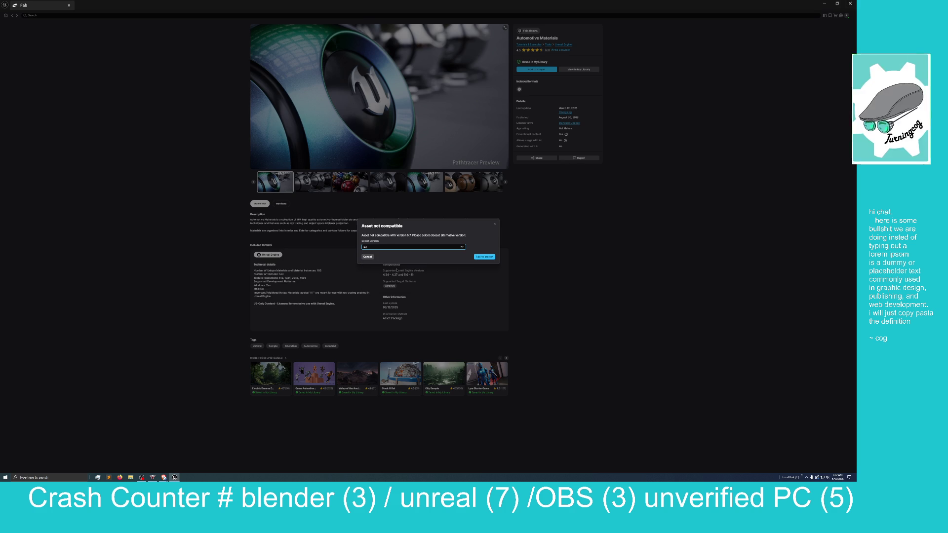
left_click(462, 248)
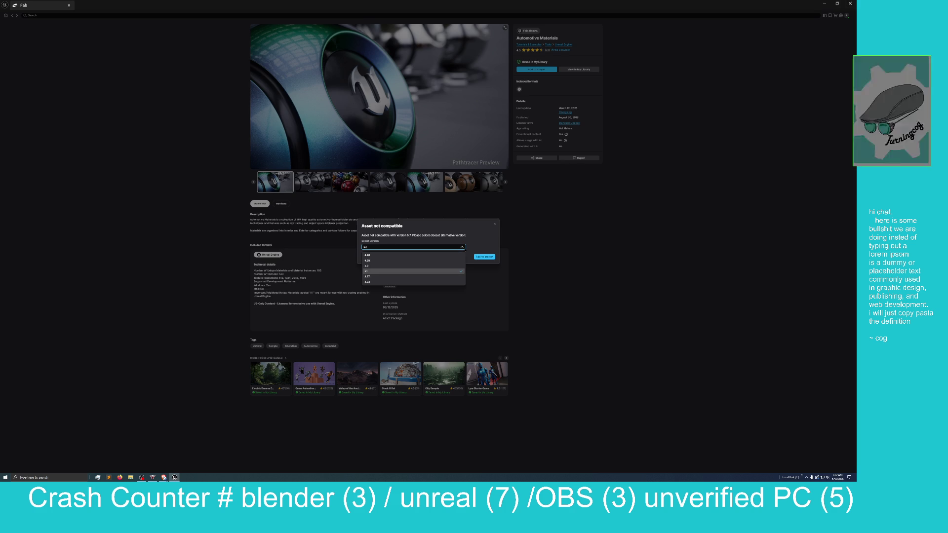
left_click(401, 273)
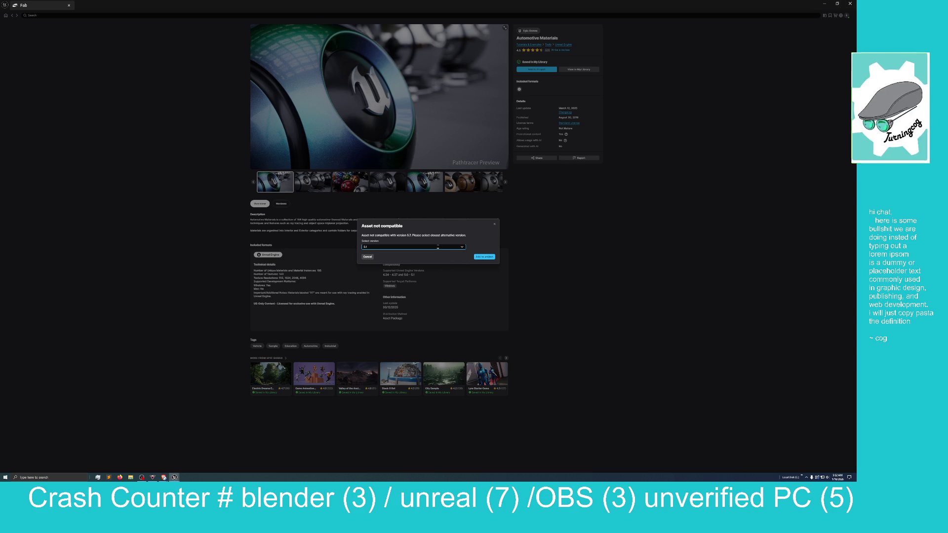
left_click(458, 247)
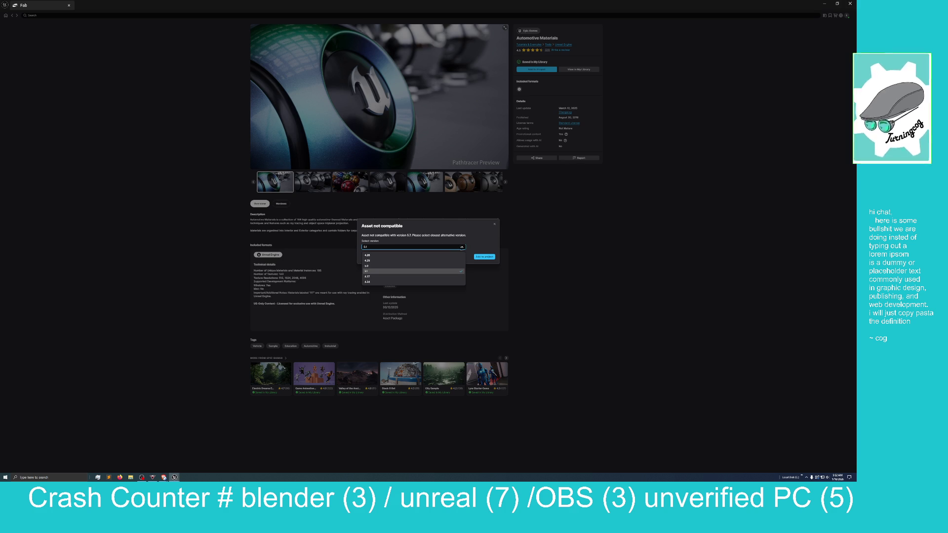
left_click(492, 258)
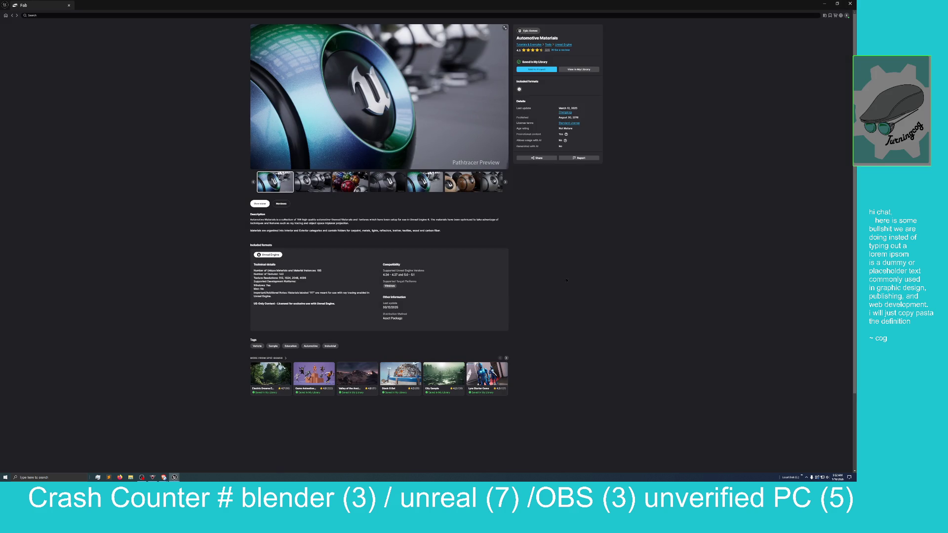
mouse_move(762, 5)
left_mouse_down()
mouse_move(765, 77)
mouse_move(751, 96)
left_mouse_up()
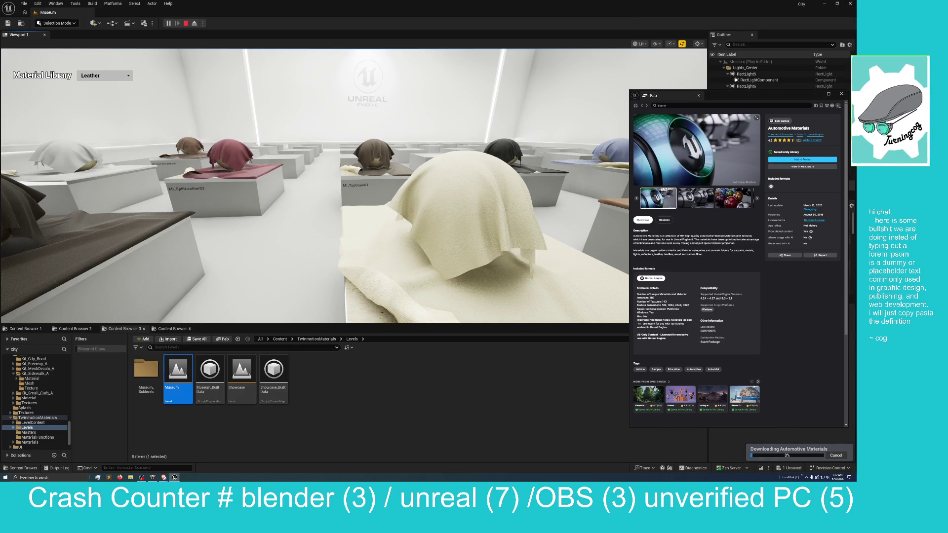
Step: Switch the Material Library showcase from Leather to Glass and move Fab off the outliner
left_click(113, 75)
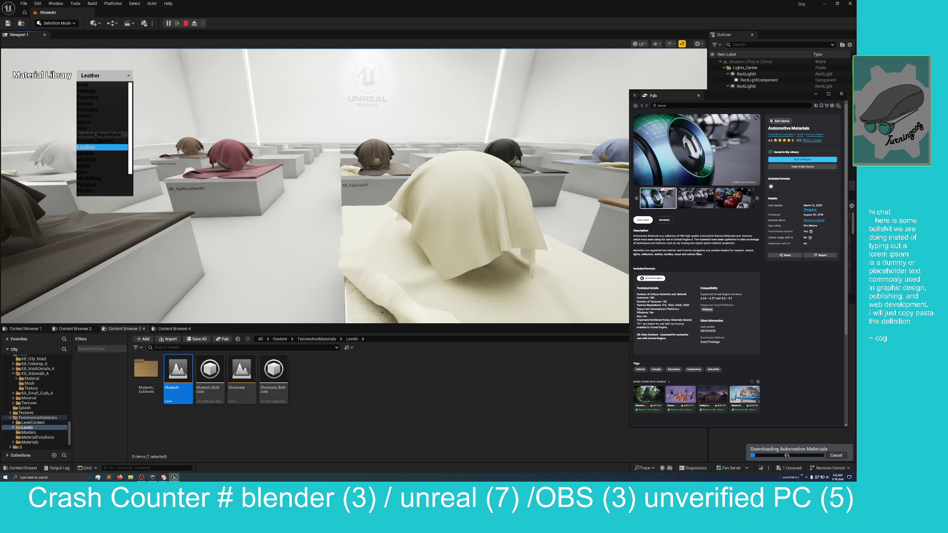
left_click(113, 123)
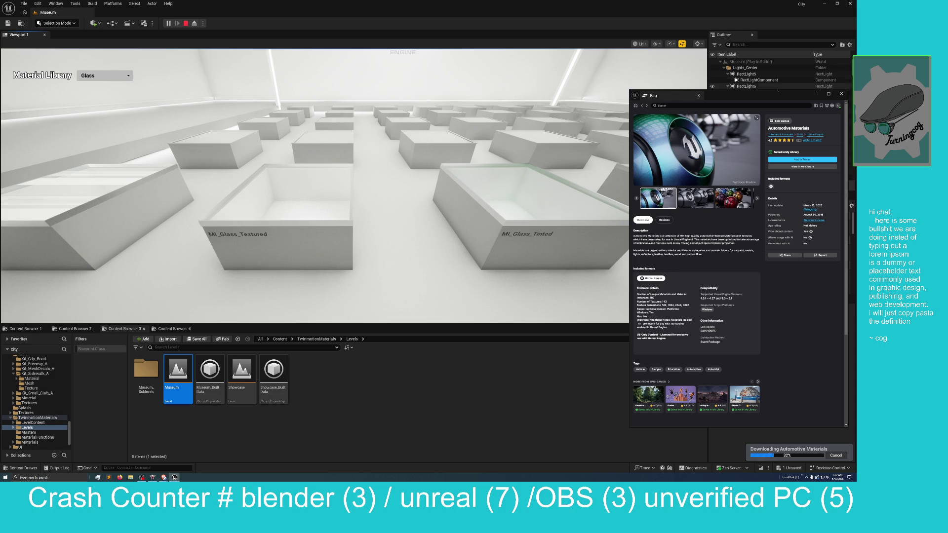
left_click_drag(779, 97, 602, 82)
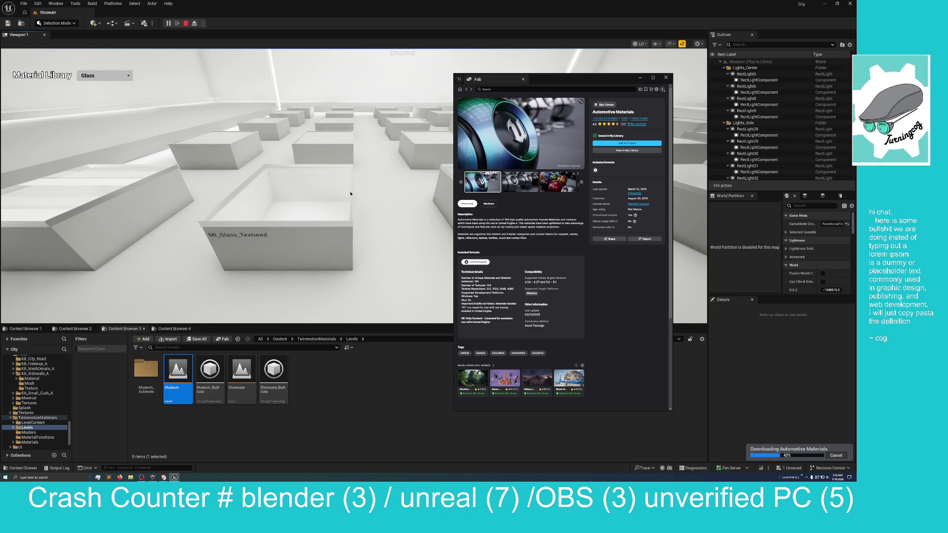
Step: Switch the viewport to Shader Complexity and walk around the Glass plates
left_click(639, 43)
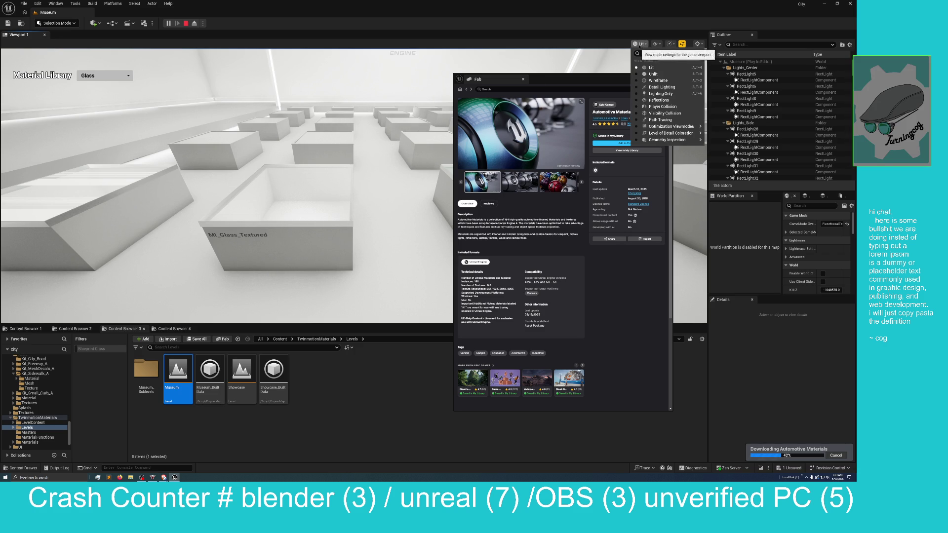
mouse_move(672, 127)
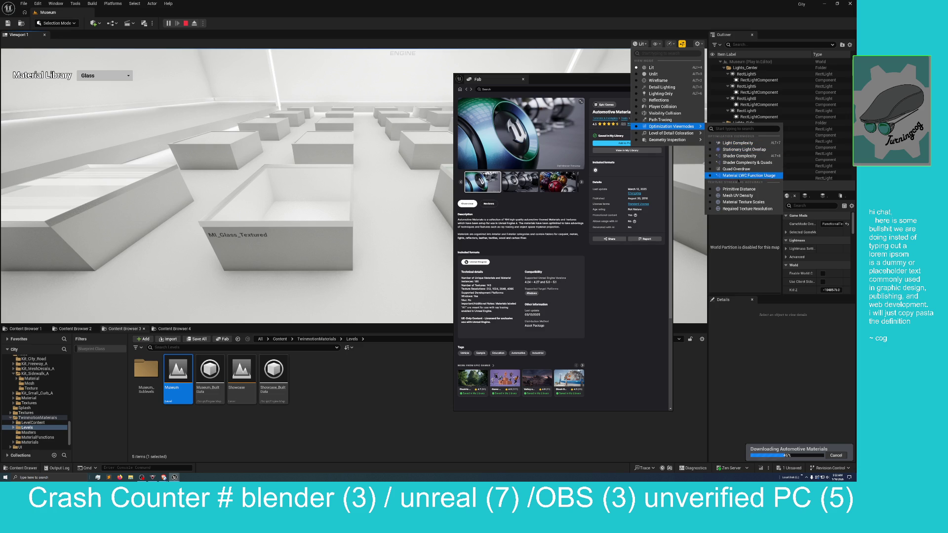
left_click(739, 156)
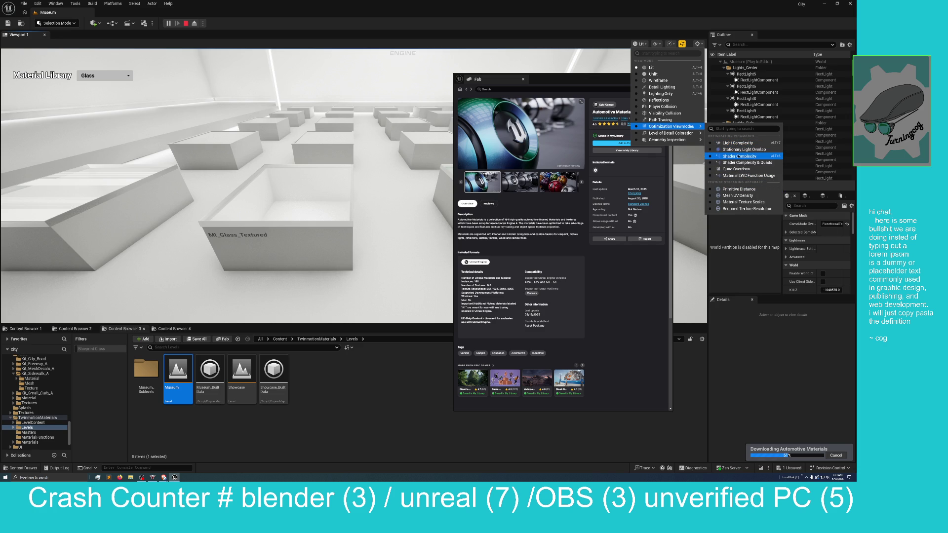
left_click(330, 118)
key("w")
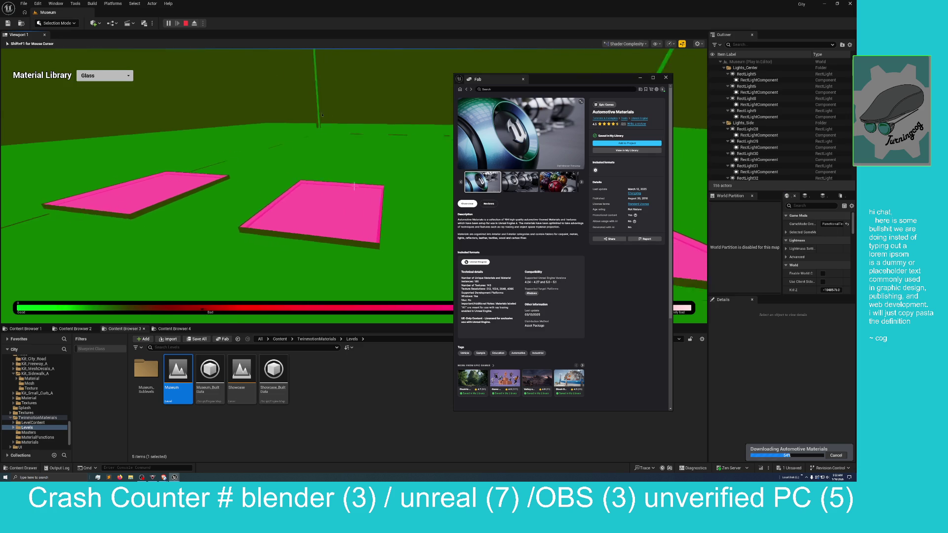
key("s")
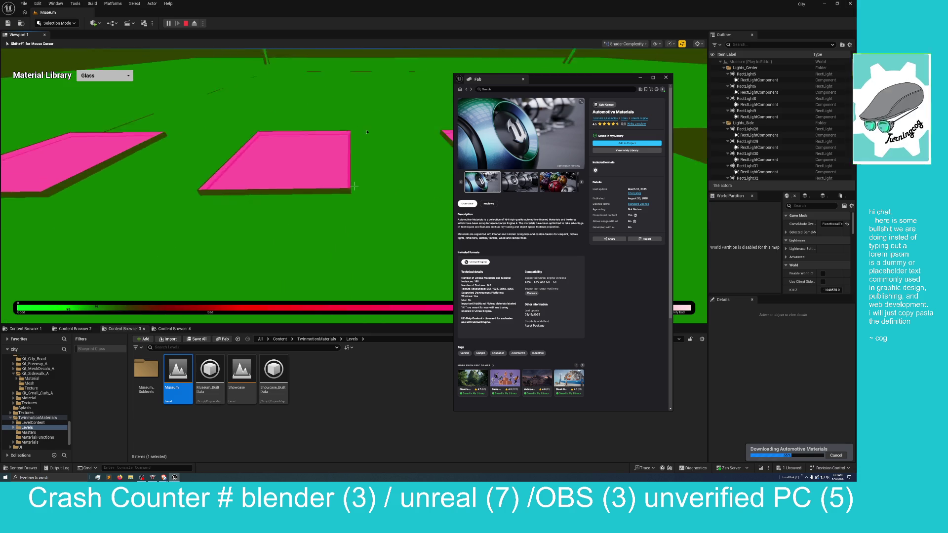
key("w")
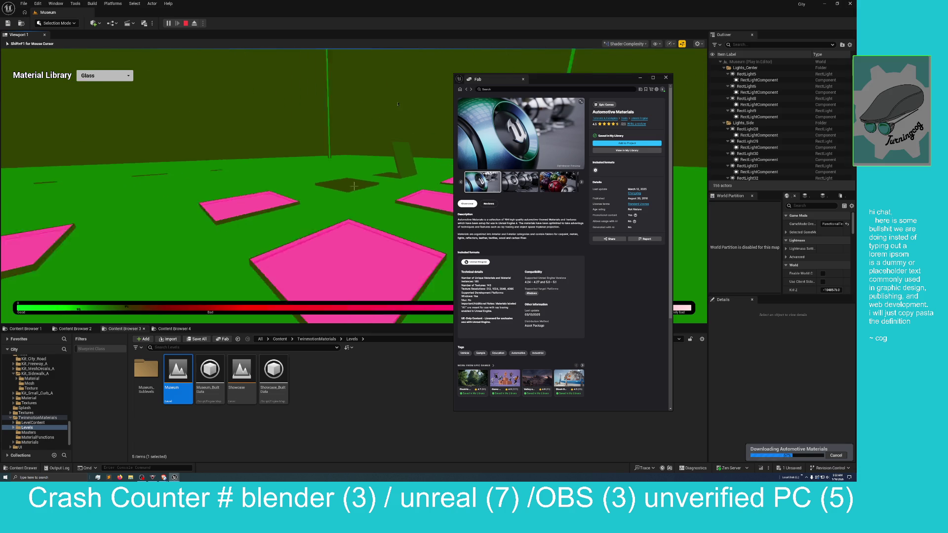
key("s")
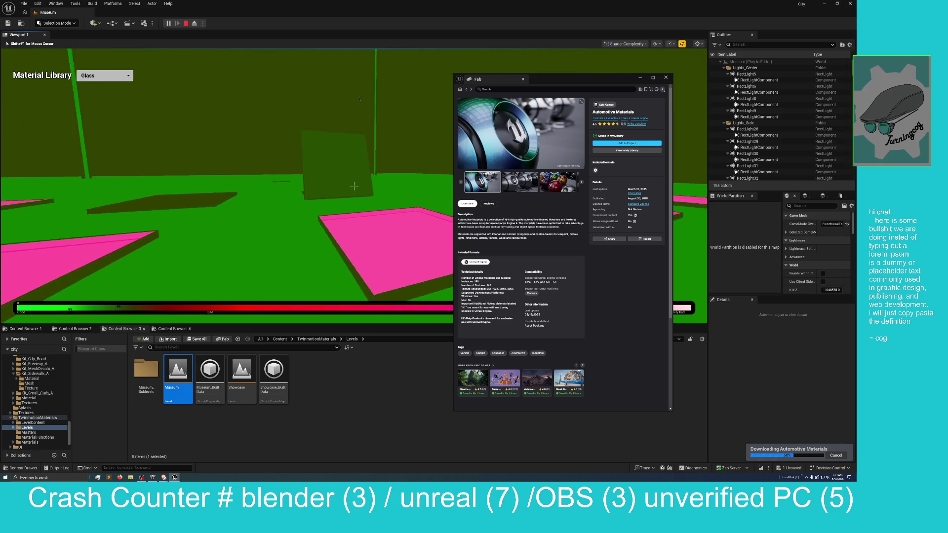
key("w")
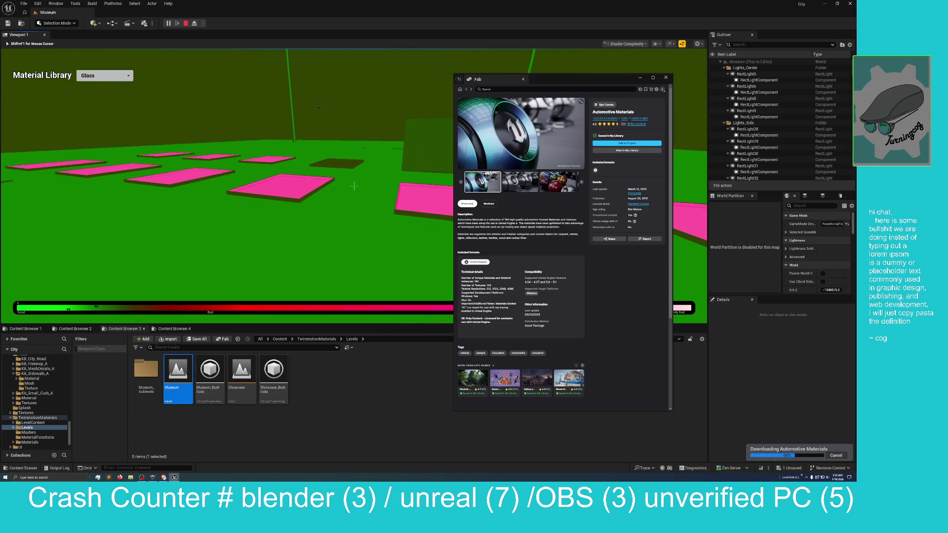
Step: Move the Fab window out of the way and keep exploring the pink platforms
mouse_move(561, 83)
left_mouse_down()
mouse_move(801, 112)
mouse_move(947, 115)
left_mouse_up()
left_click(509, 147)
key("s")
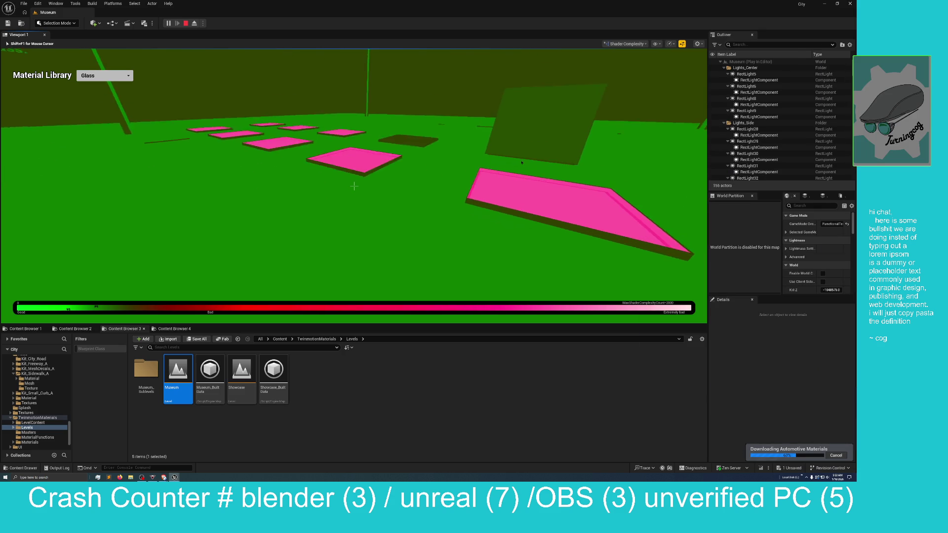
key("w")
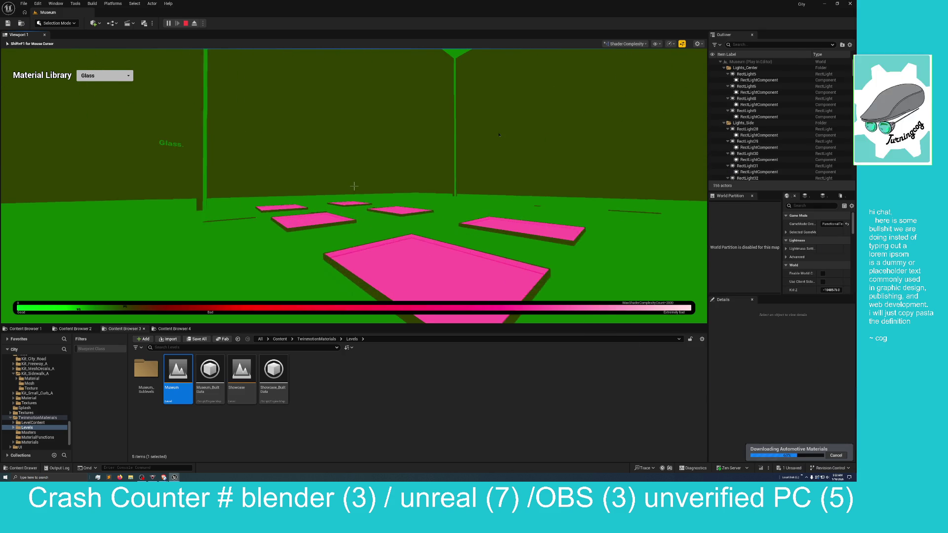
key("d")
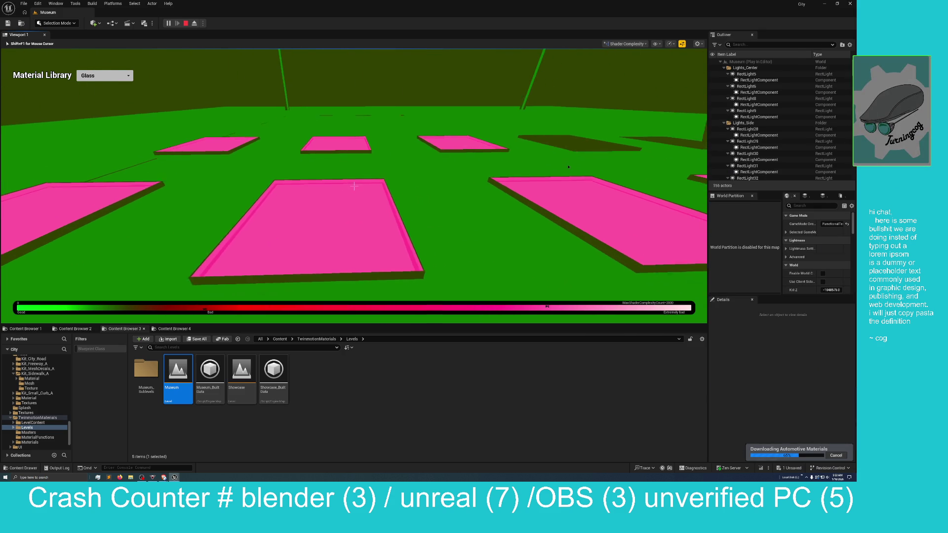
key("d")
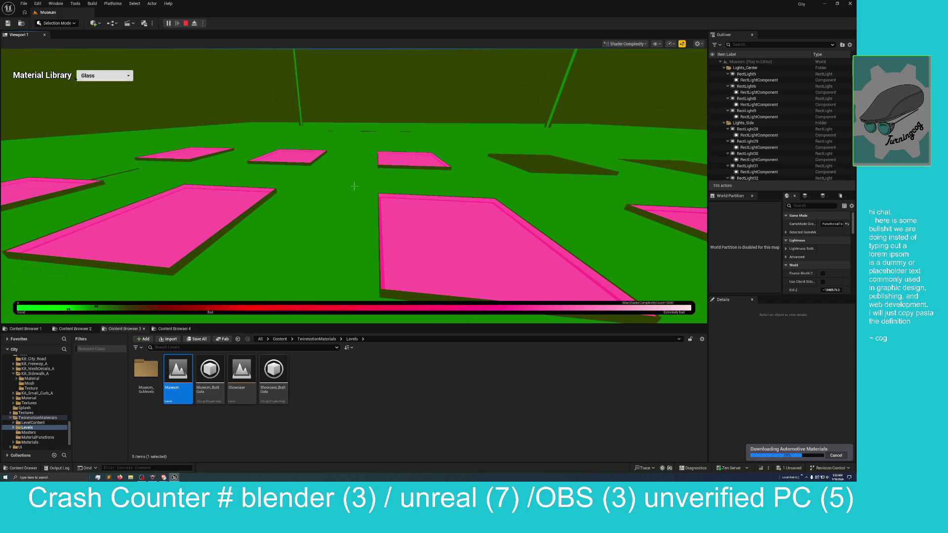
Step: Switch the showcase to Brick materials and walk among the brick blocks
left_click(90, 77)
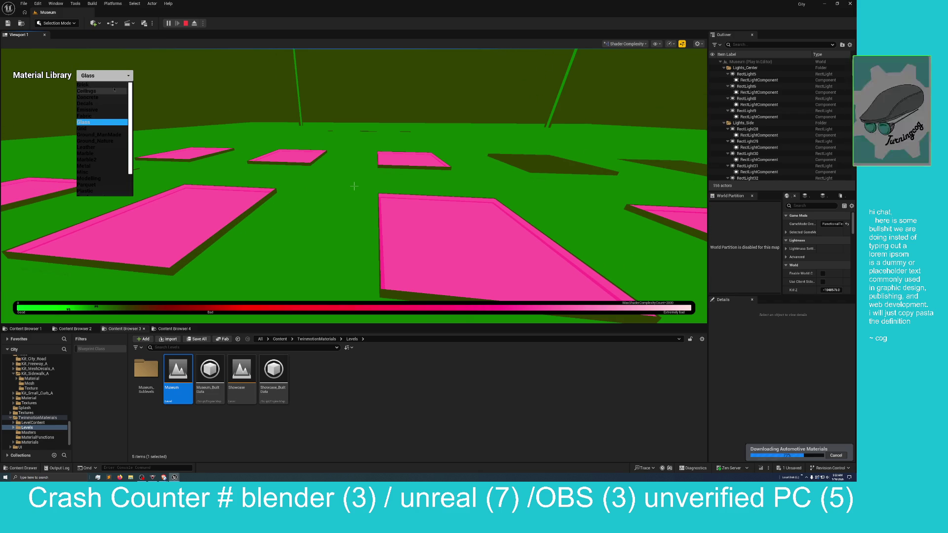
left_click(112, 86)
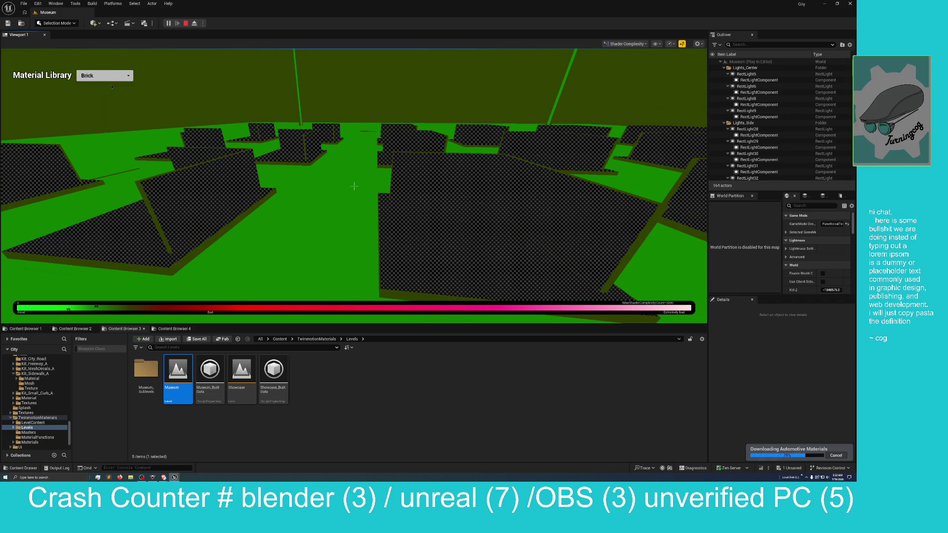
left_click(117, 88)
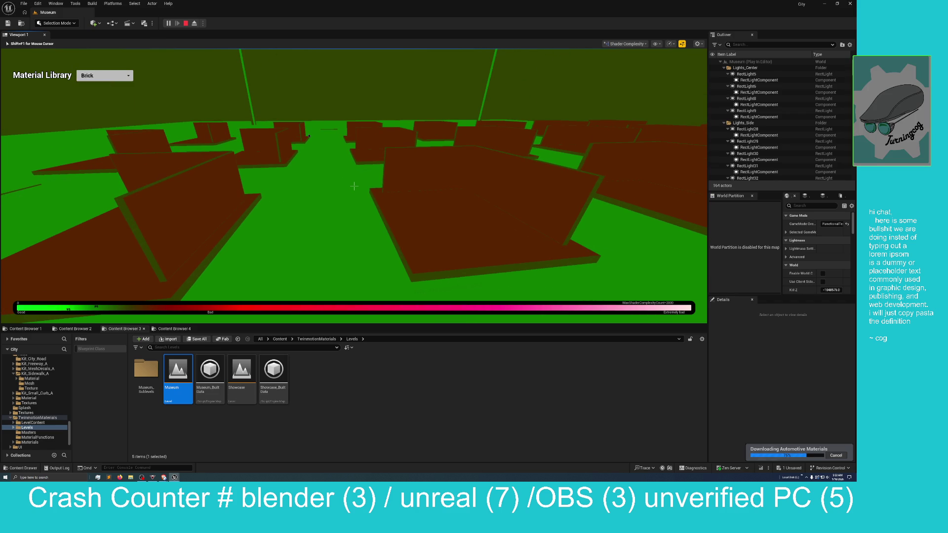
key("w")
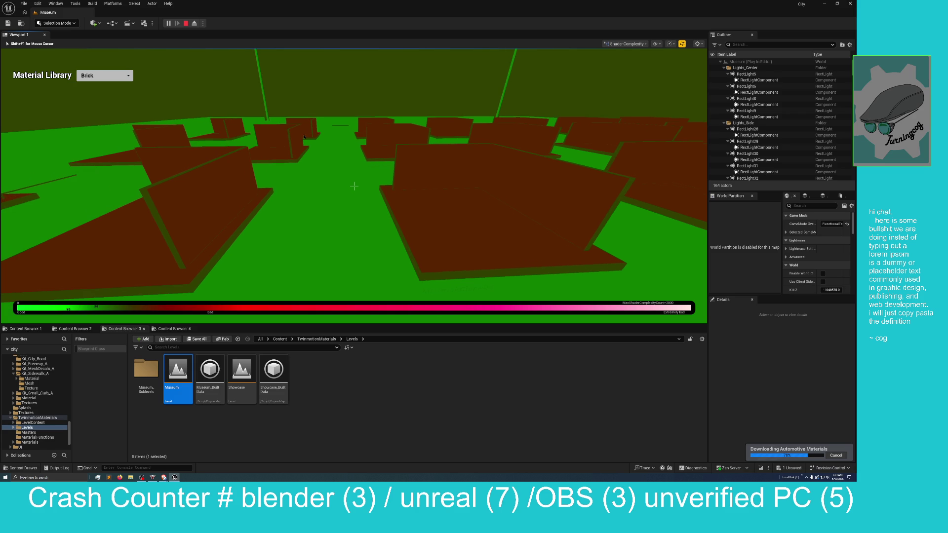
key("s")
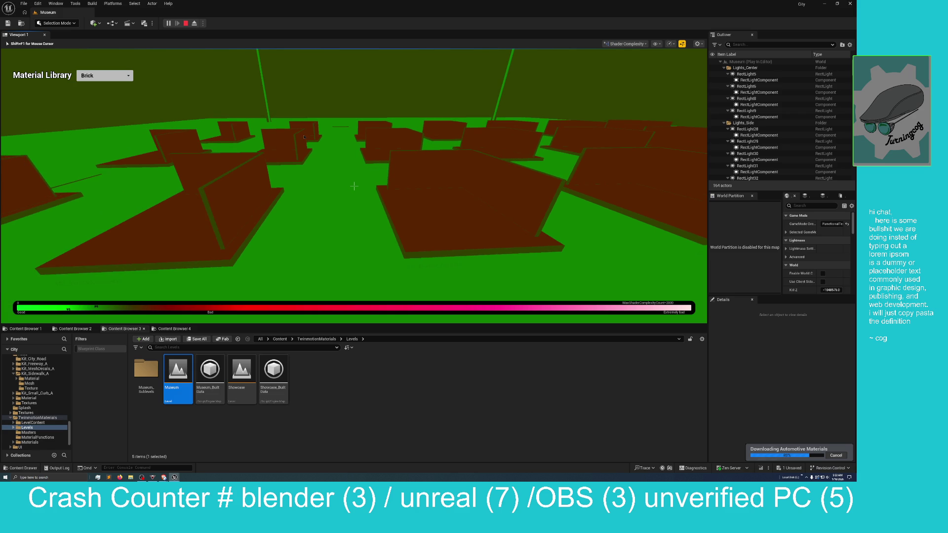
key("w")
key("s")
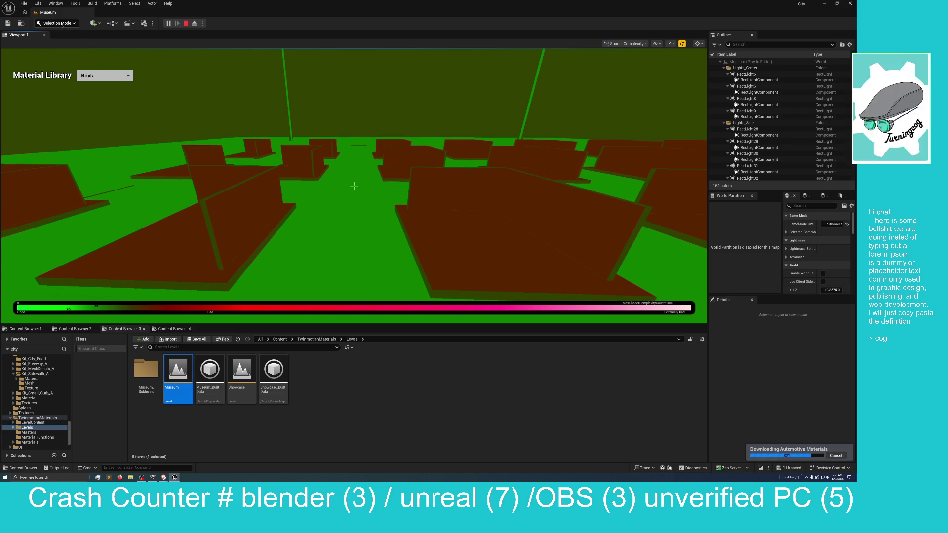
Step: Switch the showcase to Emissive materials and return the viewport to Lit shading
key("shift+F1")
left_click(114, 76)
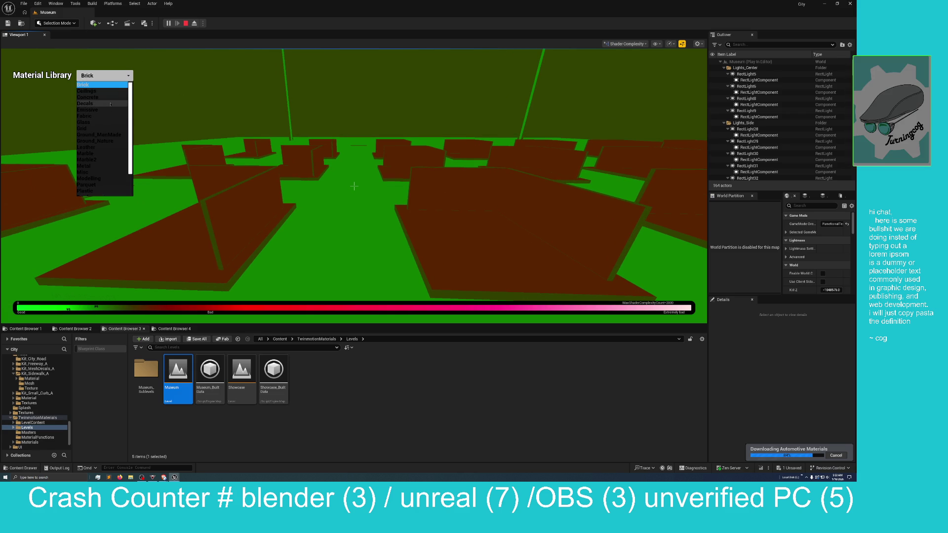
left_click(108, 110)
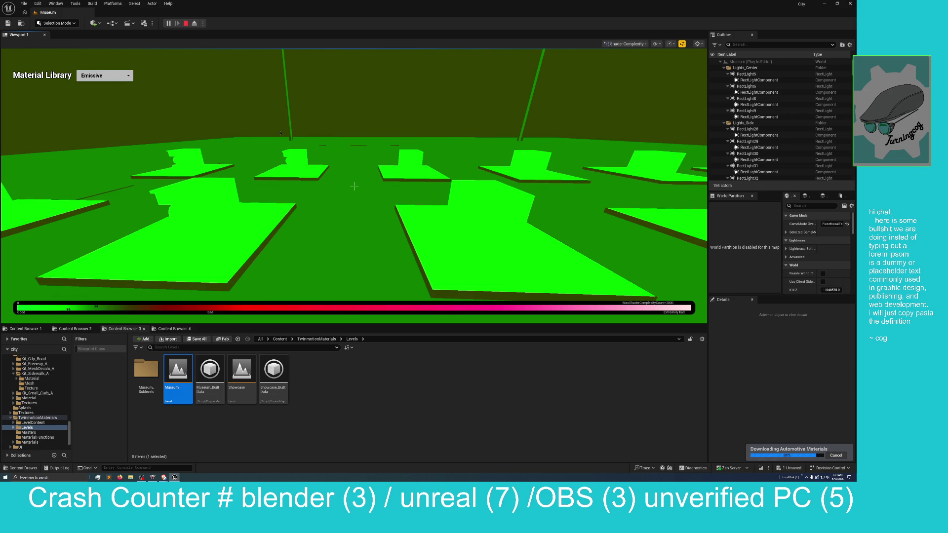
left_click(116, 79)
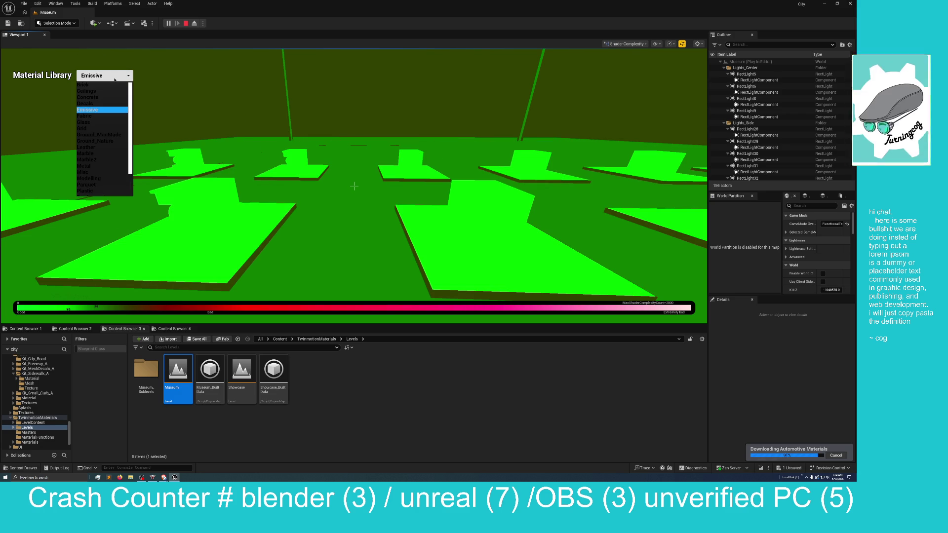
left_click(637, 44)
left_click(623, 67)
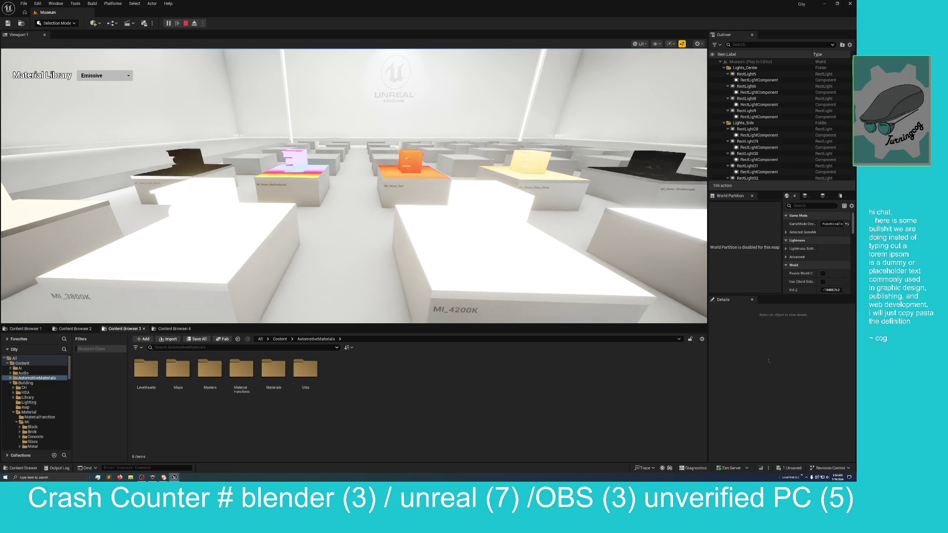
Step: Scroll the Material Library category list and choose Wall_coverings
left_click(108, 76)
scroll(105, 190, "down", 2)
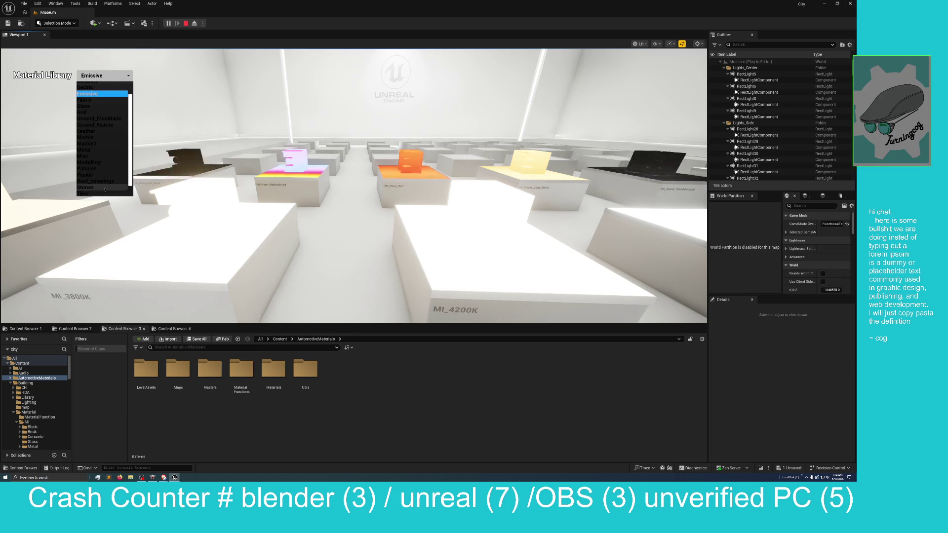
left_click(101, 187)
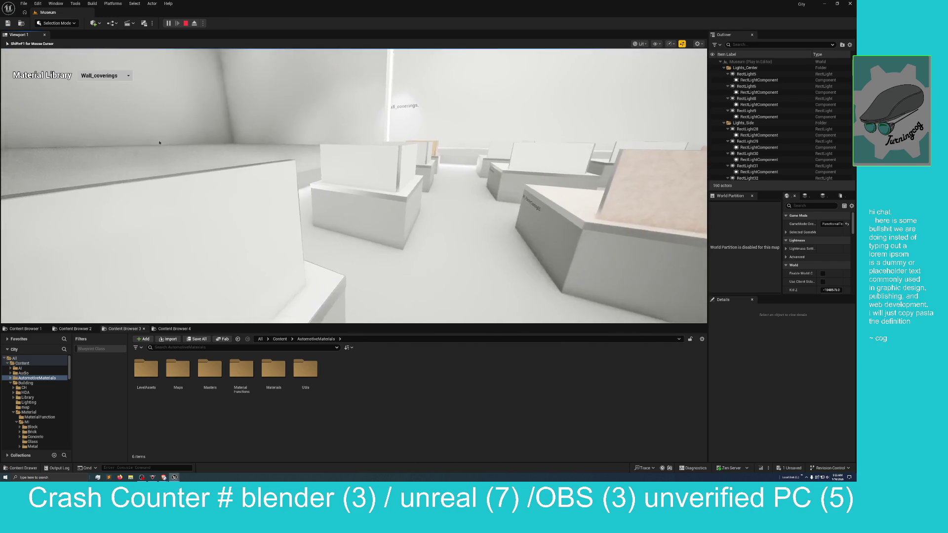
Step: Step the Material Library showcase through Tiles, then Modelling, then Metal
left_click(230, 143)
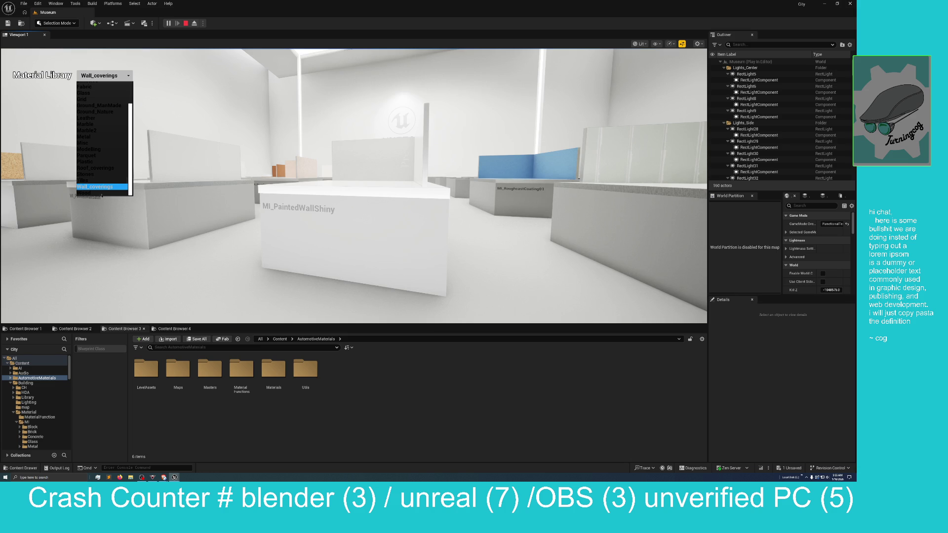
left_click(98, 180)
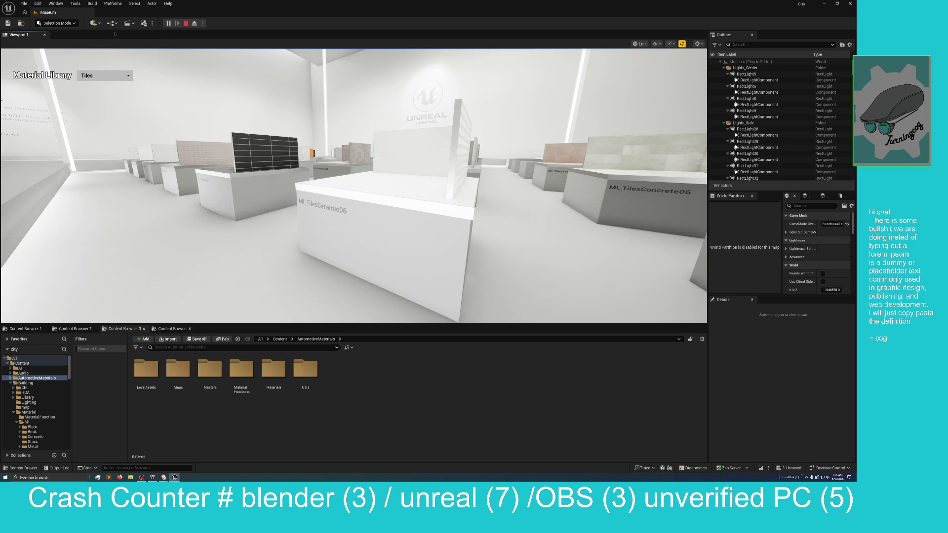
left_click(99, 77)
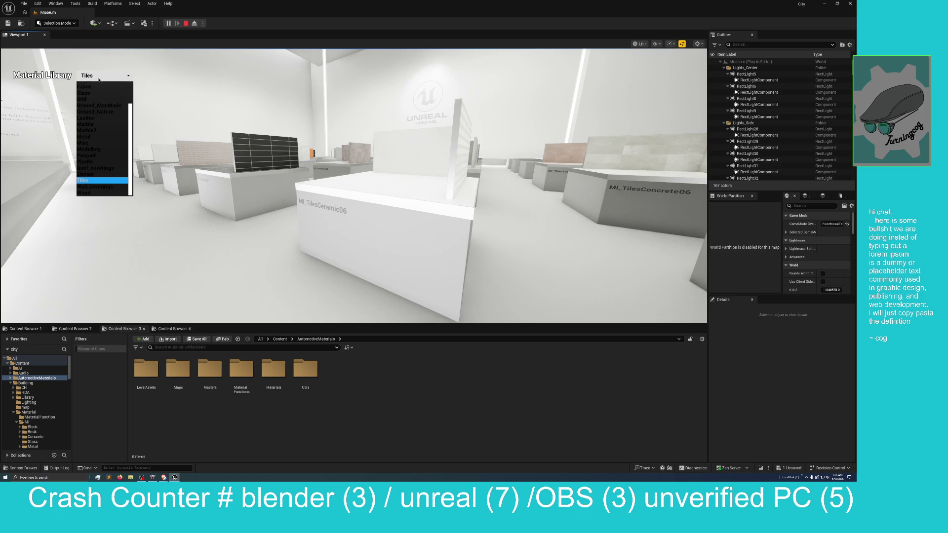
left_click(94, 149)
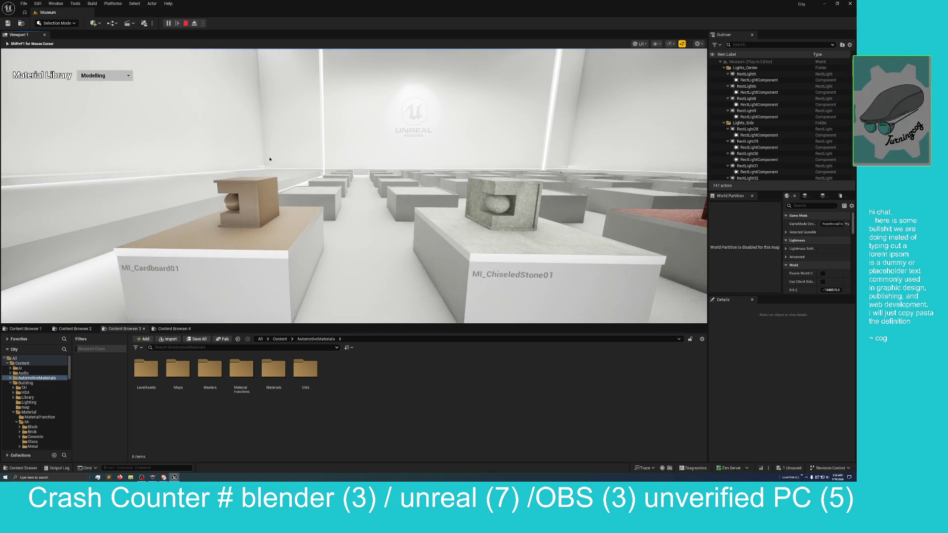
left_click(103, 77)
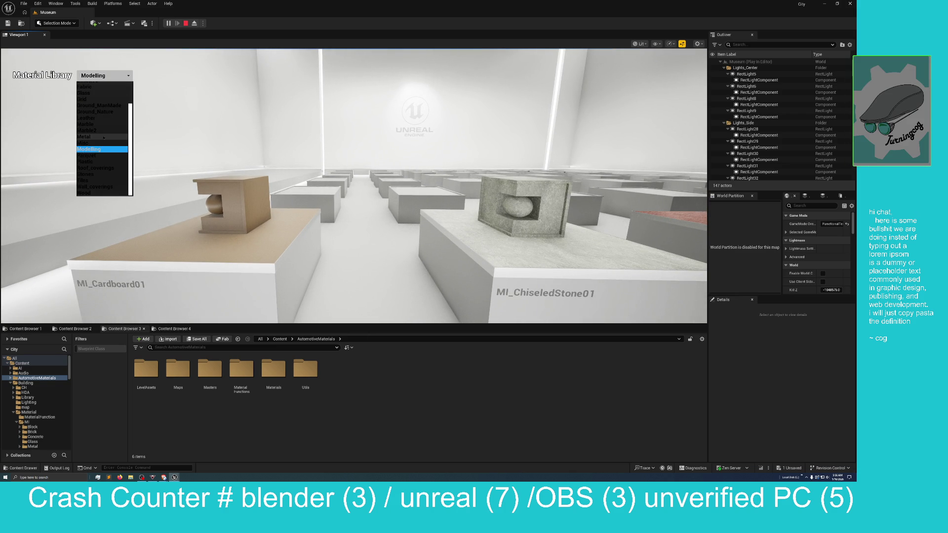
left_click(104, 137)
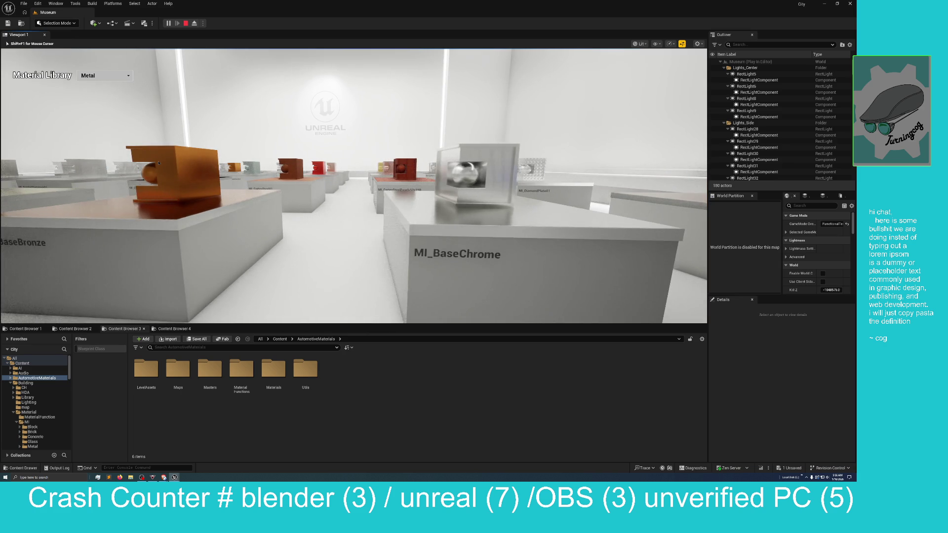
Step: Try Shader Complexity & Quads, then settle on plain Shader Complexity for the Metal exhibits
left_click(645, 44)
mouse_move(672, 128)
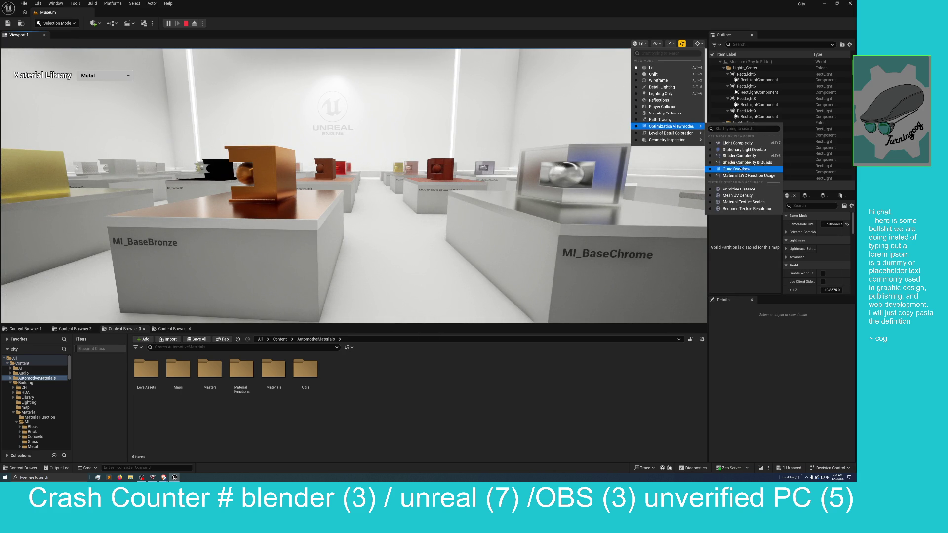
left_click(743, 163)
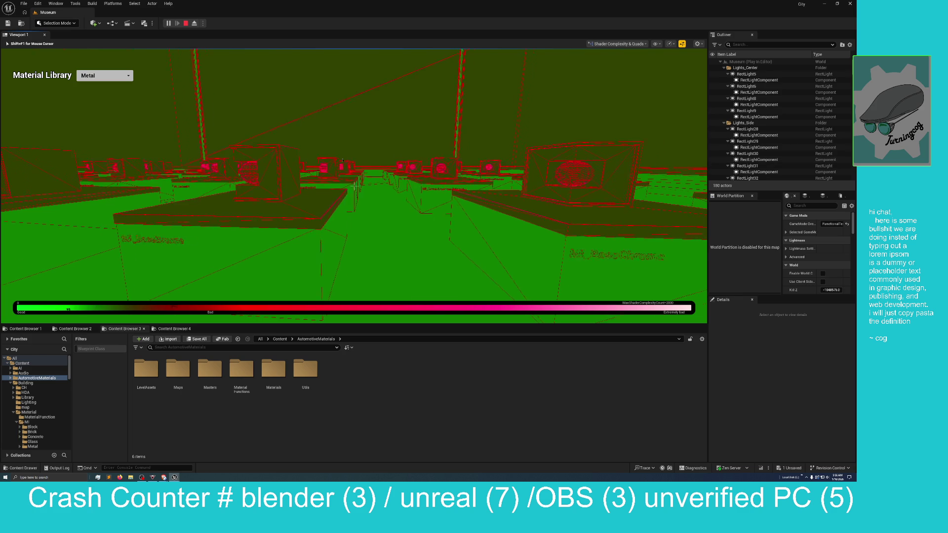
left_click(630, 44)
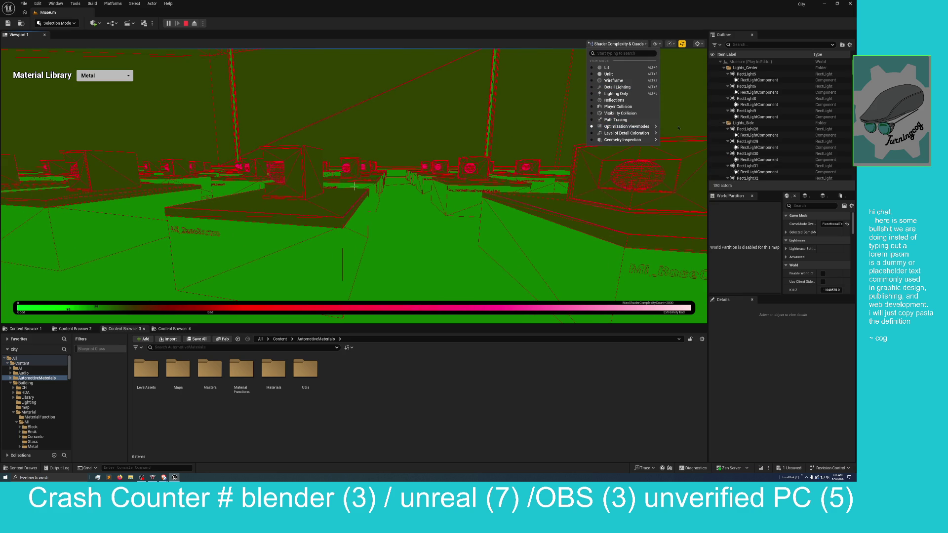
mouse_move(632, 127)
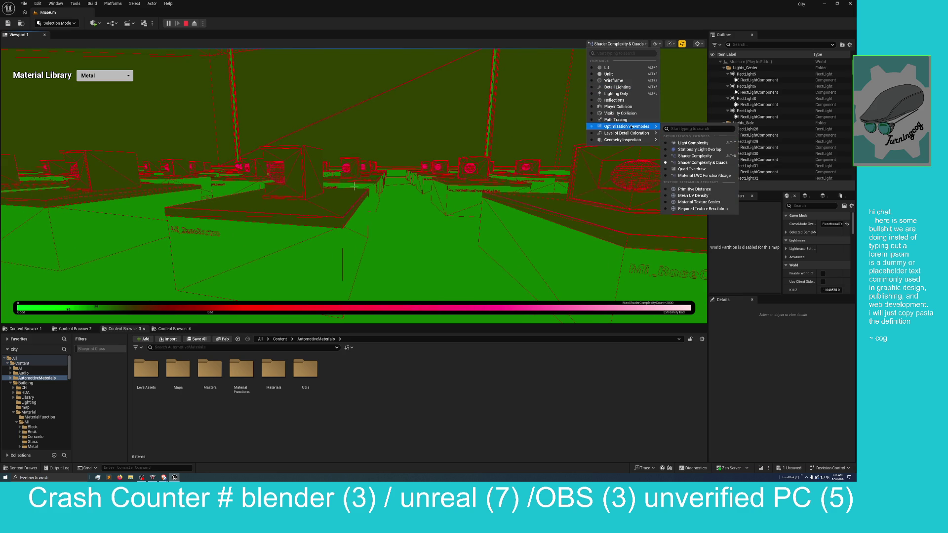
left_click(695, 156)
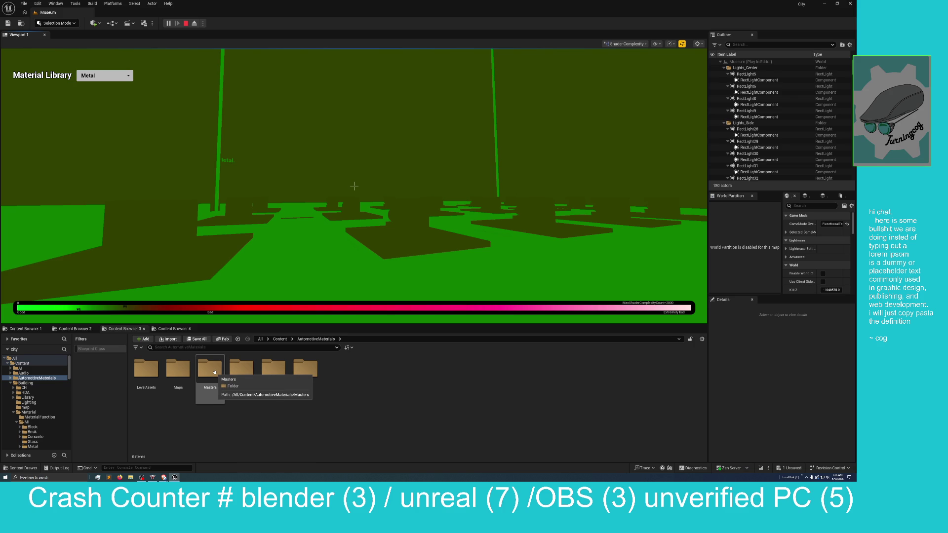
Step: Load the AutomotiveMaterials Overview map from Maps, discarding MI_Sidewalk changes and ending Play In Editor
double_click(215, 372)
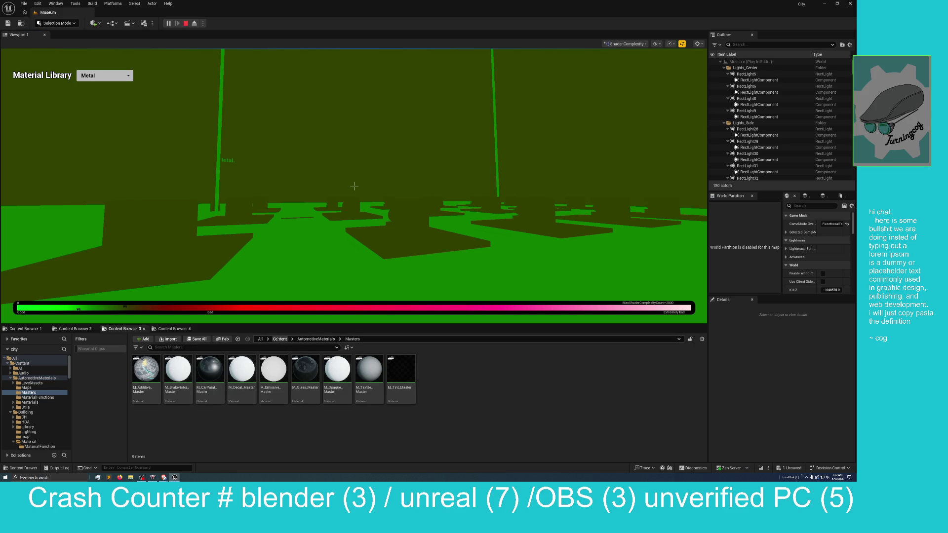
left_click(317, 339)
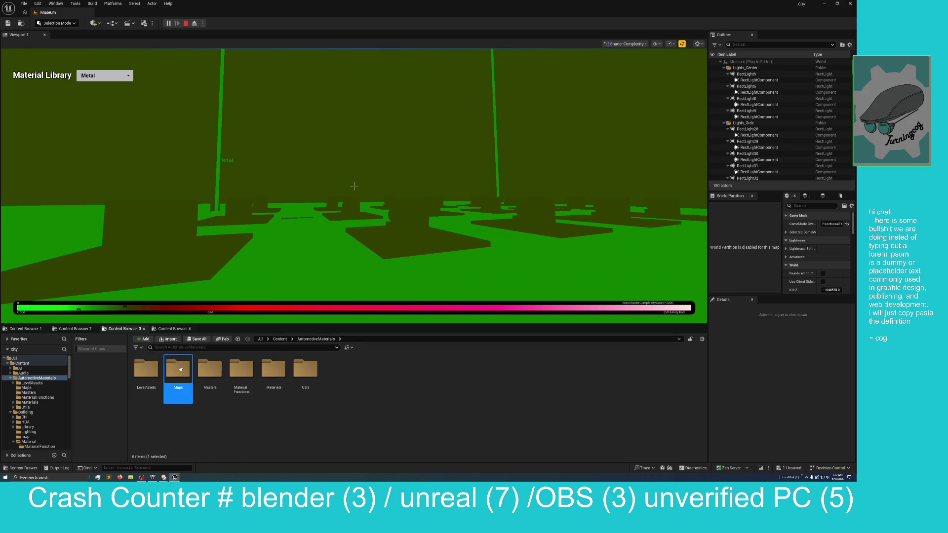
double_click(178, 370)
double_click(146, 371)
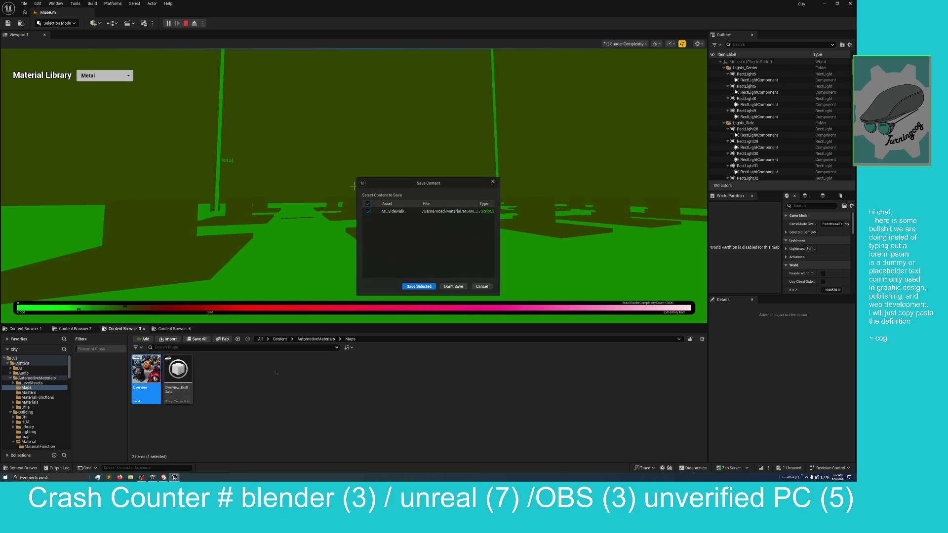
left_click(454, 287)
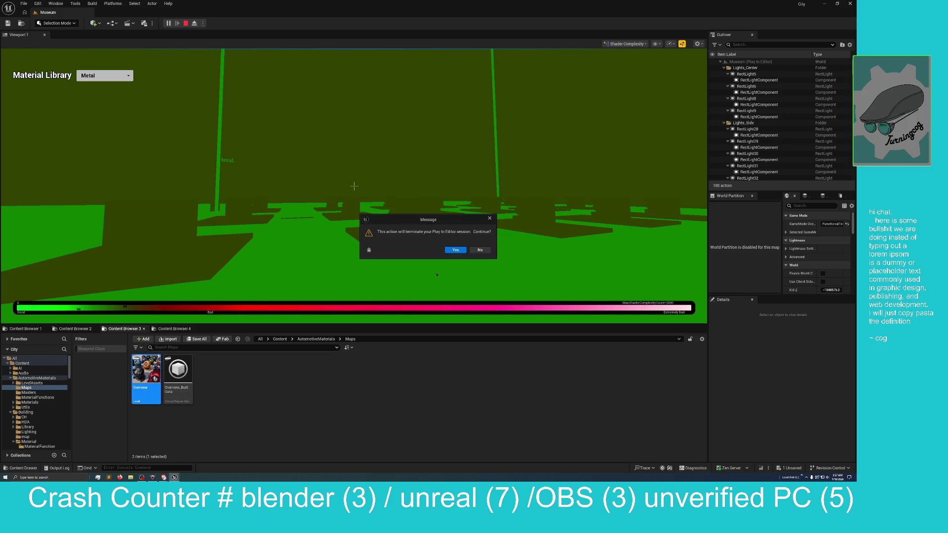
left_click(459, 250)
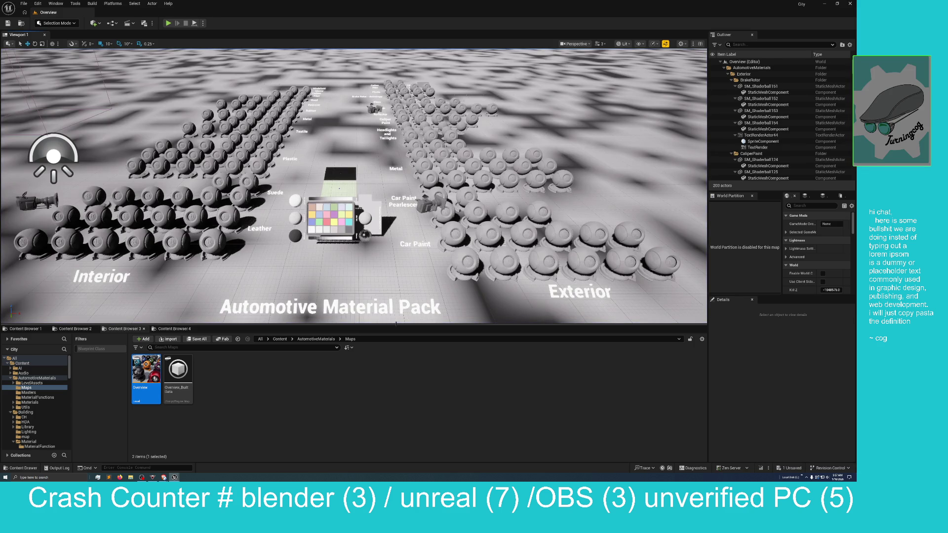
Step: Fly around the Interior shaderballs and colour checker, ending near the Carbon Fiber and Windshield Interior samples
mouse_move(437, 55)
left_mouse_down()
mouse_move(410, 59)
mouse_move(435, 55)
left_mouse_up()
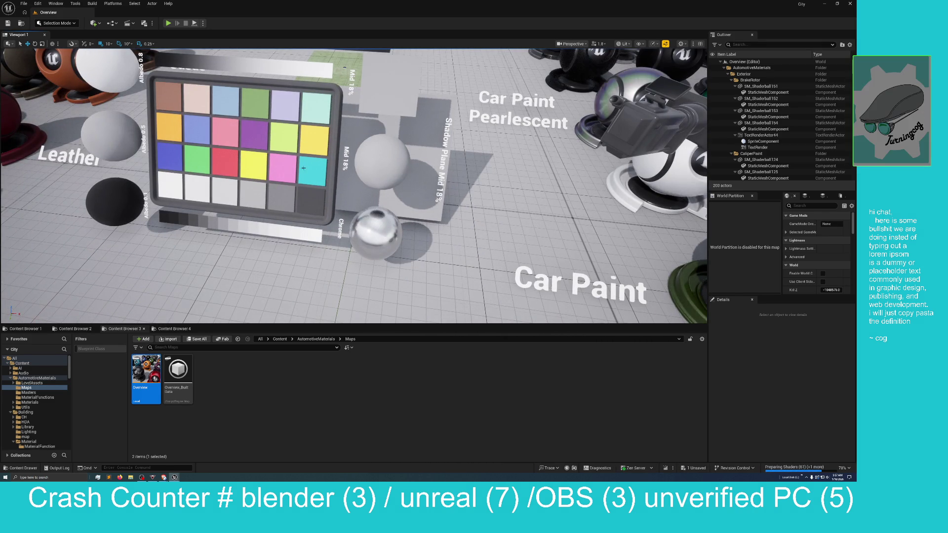
mouse_move(411, 146)
left_mouse_down()
mouse_move(402, 147)
mouse_move(417, 146)
mouse_move(416, 159)
left_mouse_up()
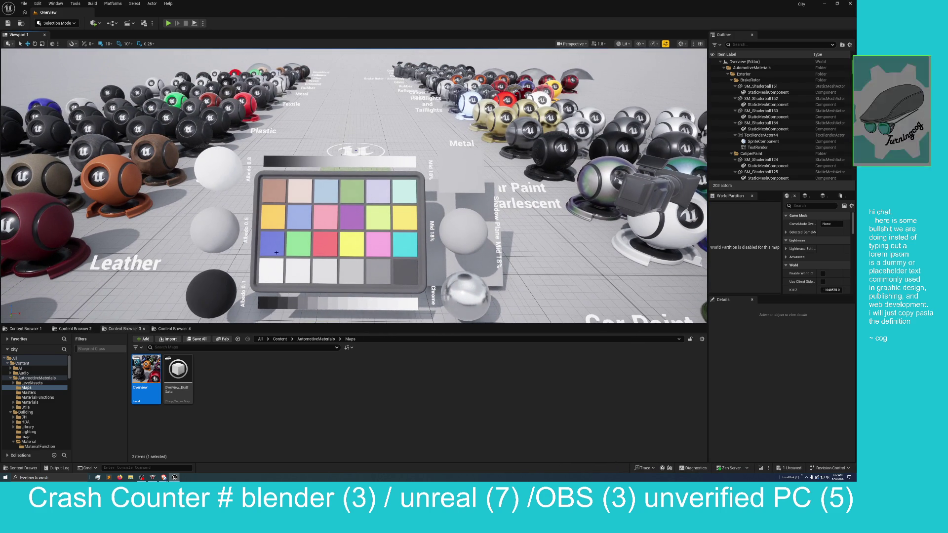
scroll(441, 110, "up", 5)
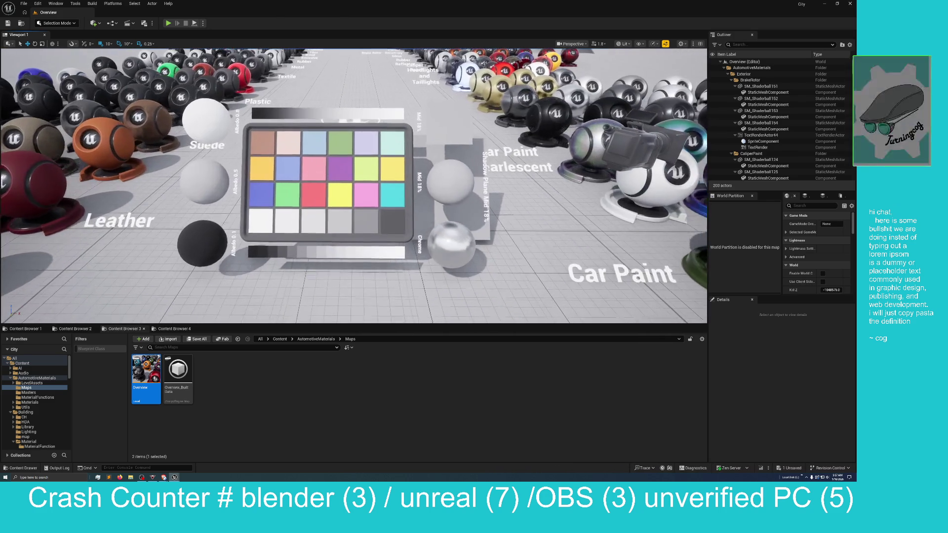
left_click_drag(441, 111, 440, 107)
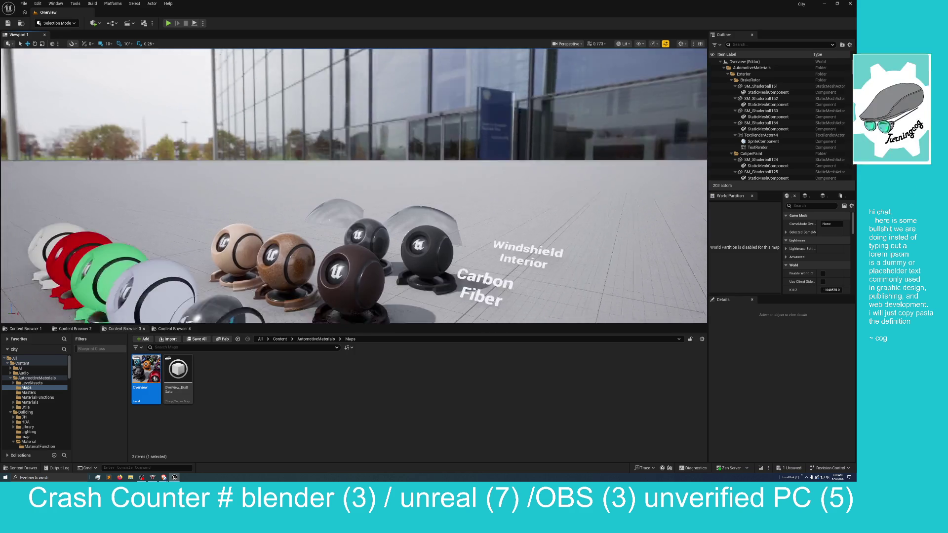
Step: Fly forward to the red car-paint shaderballs, then back off to frame two of them
scroll(353, 186, "down", 1)
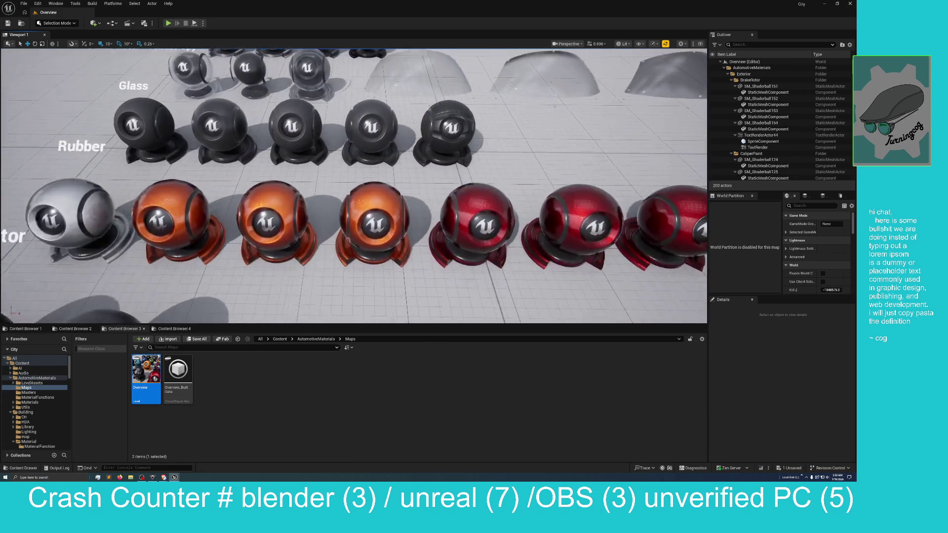
key("w")
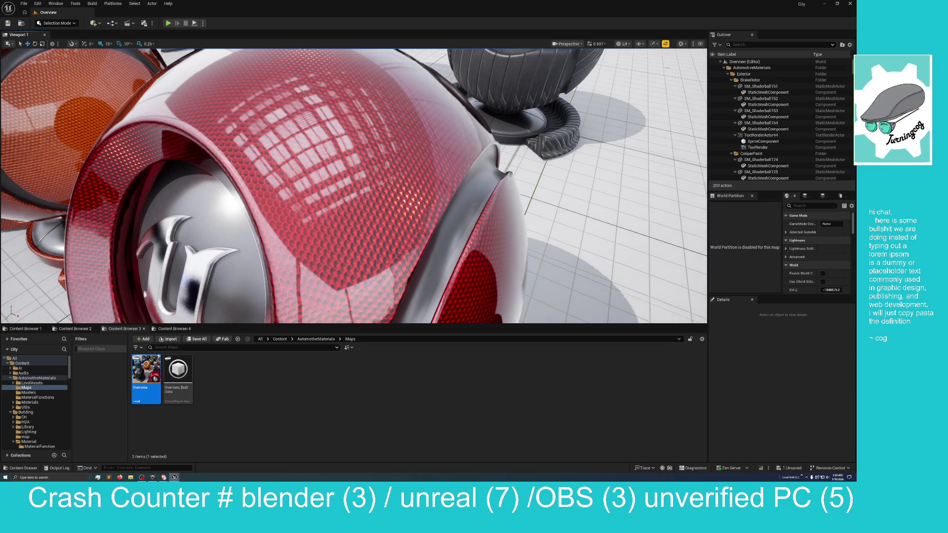
key("s")
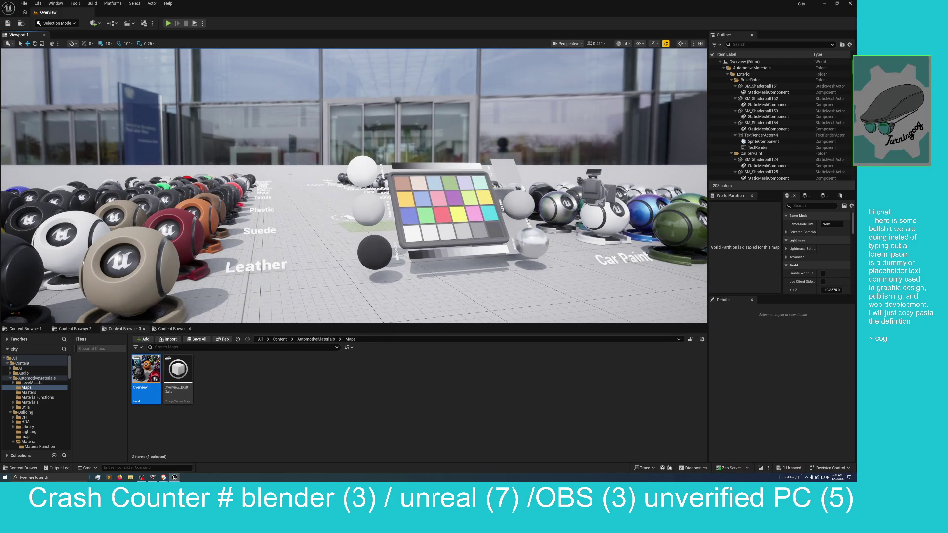
Step: Open the Showcase level from Content > TwinmotionMaterials > Levels
left_click(312, 340)
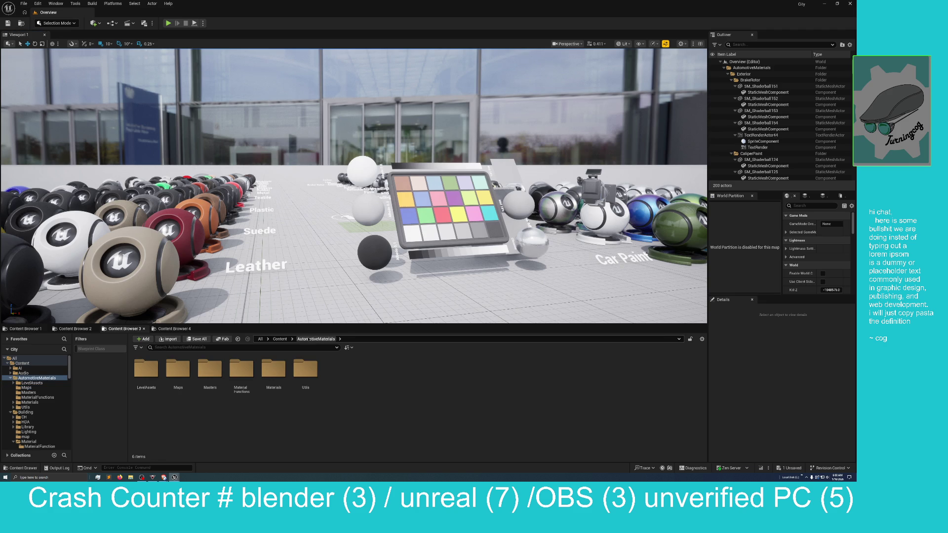
left_click(280, 339)
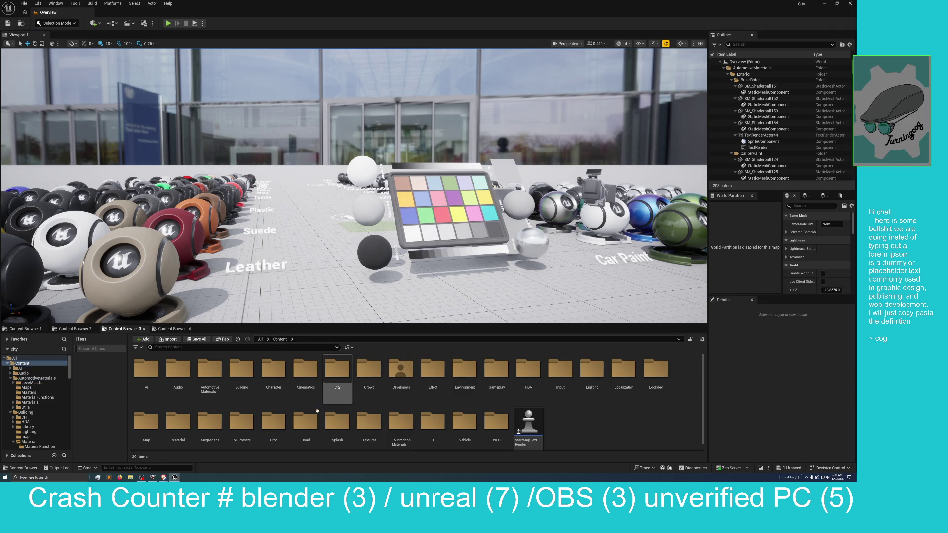
double_click(405, 425)
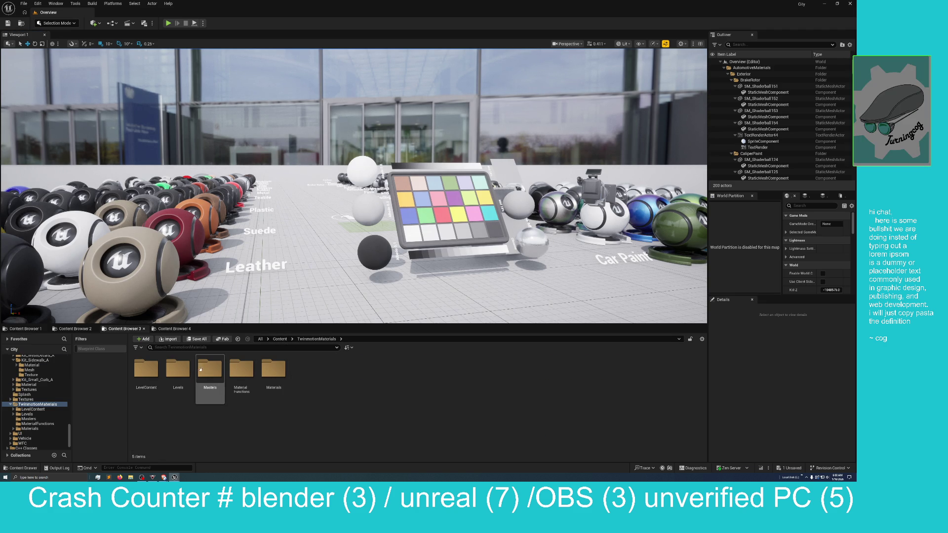
double_click(179, 371)
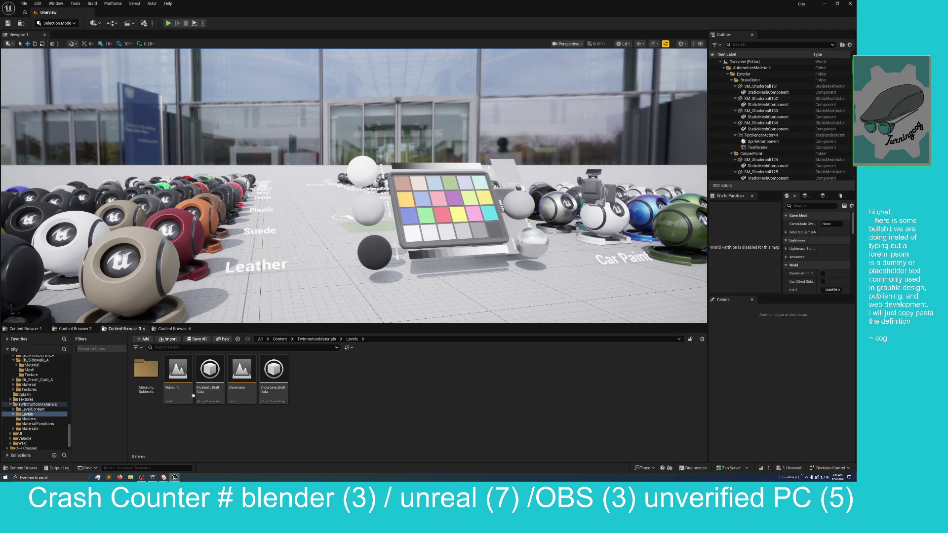
double_click(242, 371)
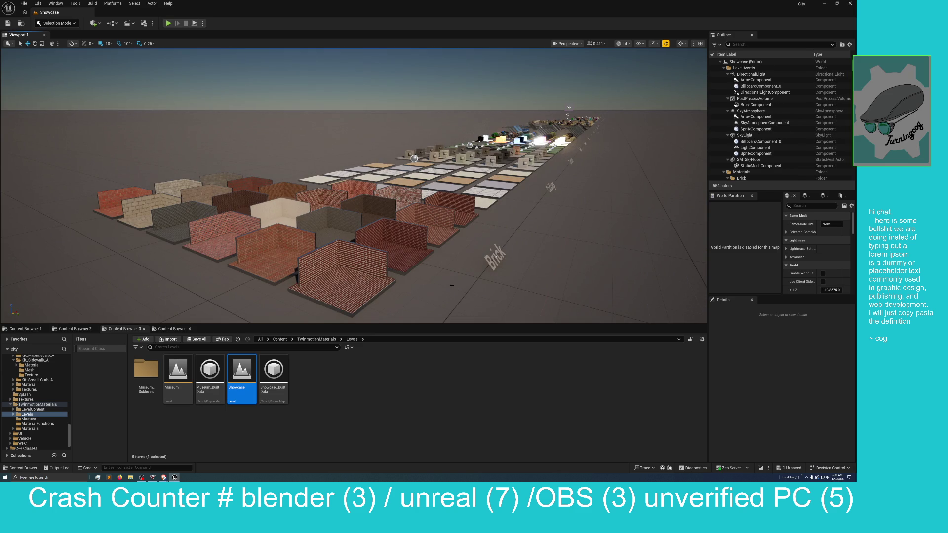
mouse_move(452, 286)
left_mouse_down()
mouse_move(435, 267)
mouse_move(427, 315)
mouse_move(423, 276)
mouse_move(424, 332)
mouse_move(434, 336)
left_mouse_up()
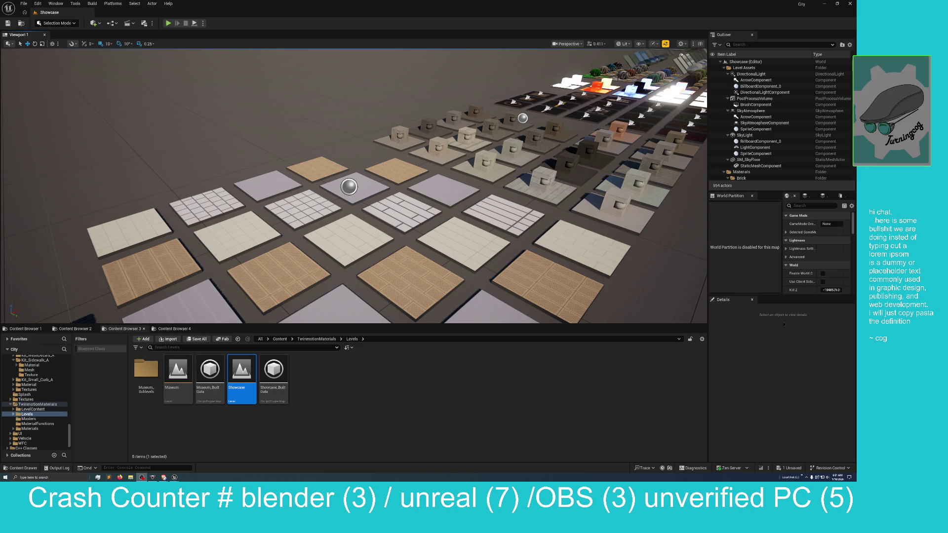
left_click_drag(456, 222, 469, 242)
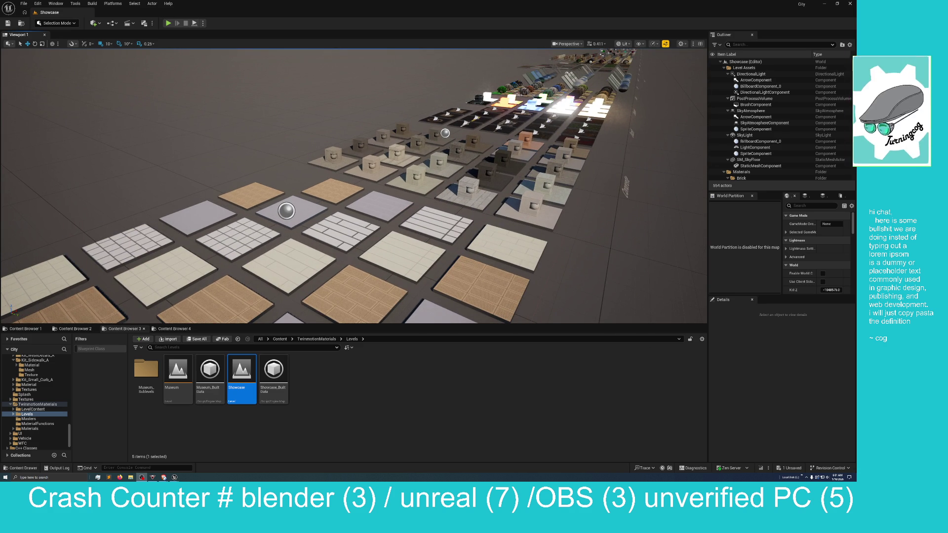
mouse_move(460, 246)
left_mouse_down()
mouse_move(443, 227)
mouse_move(471, 227)
left_mouse_up()
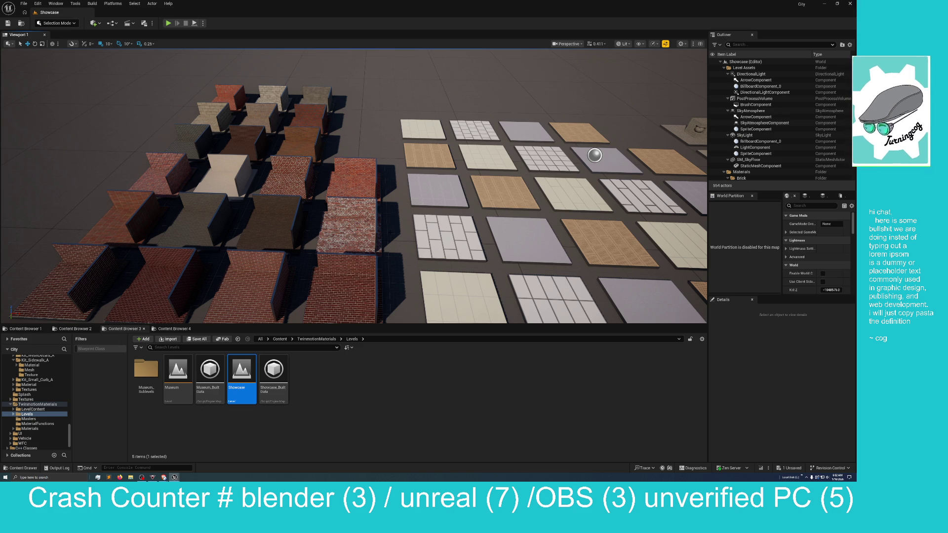
scroll(391, 229, "down", 5)
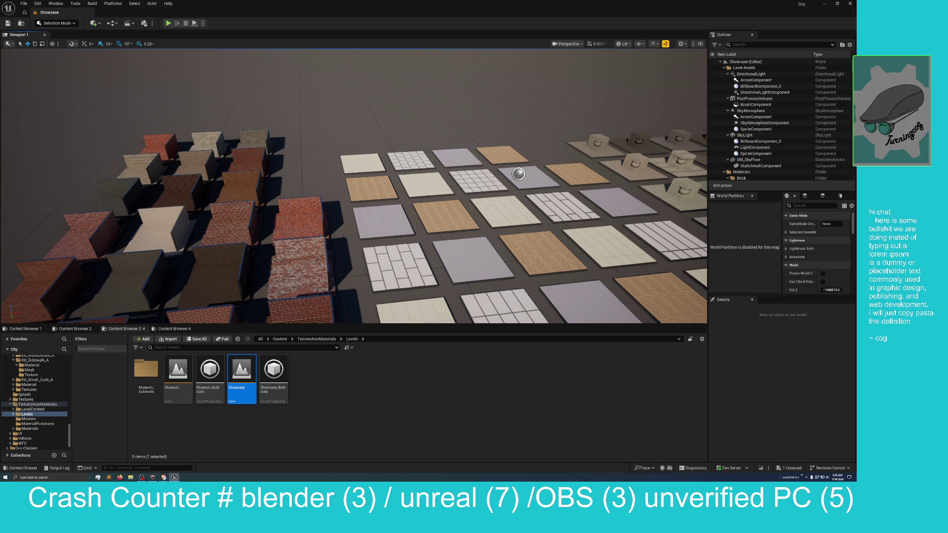
key("a")
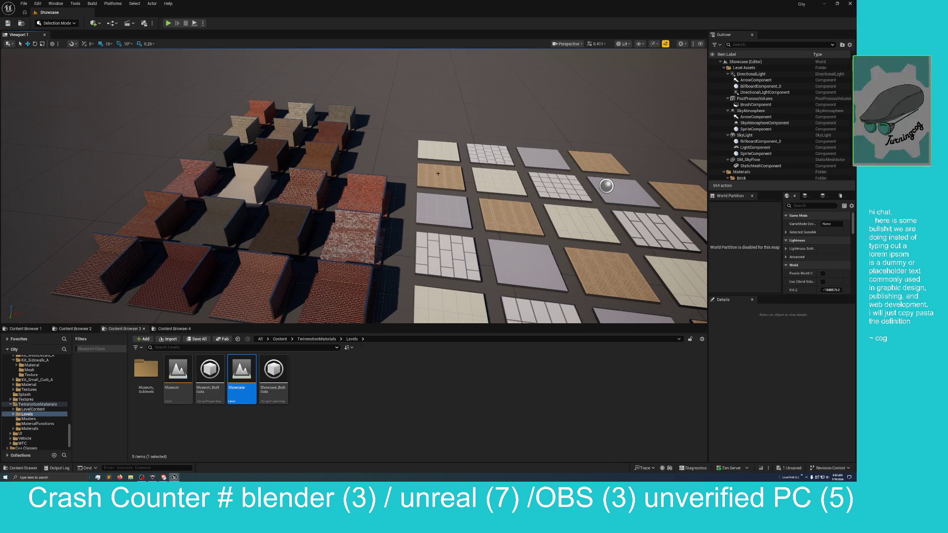
key("d")
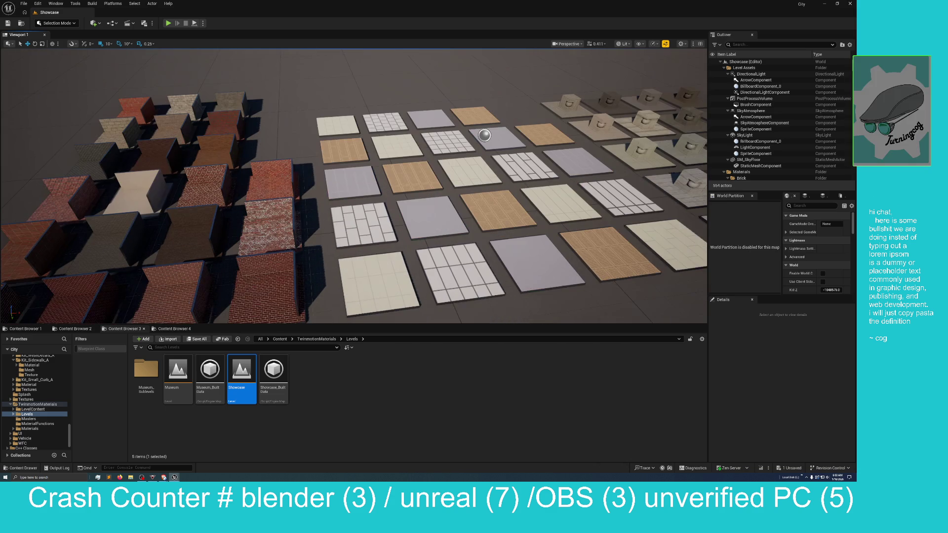
key("w")
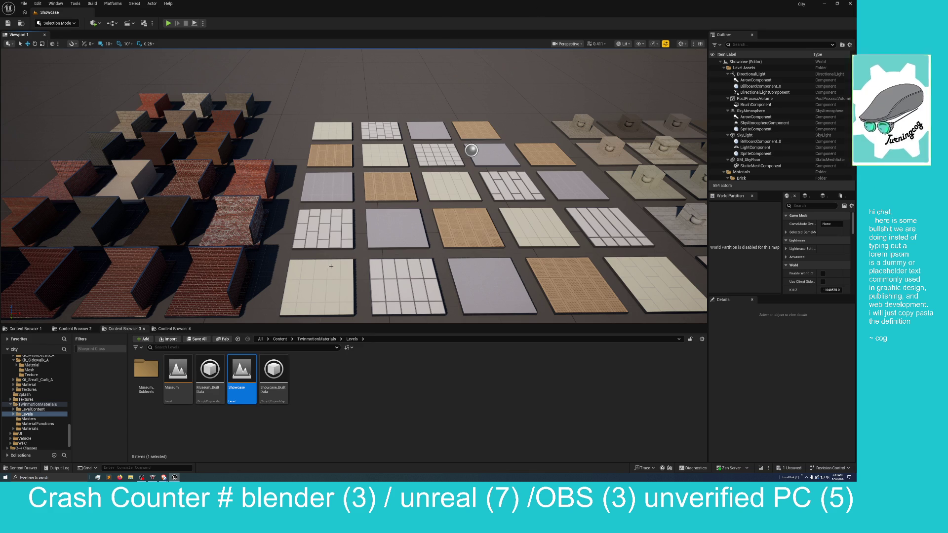
scroll(431, 51, "down", 10)
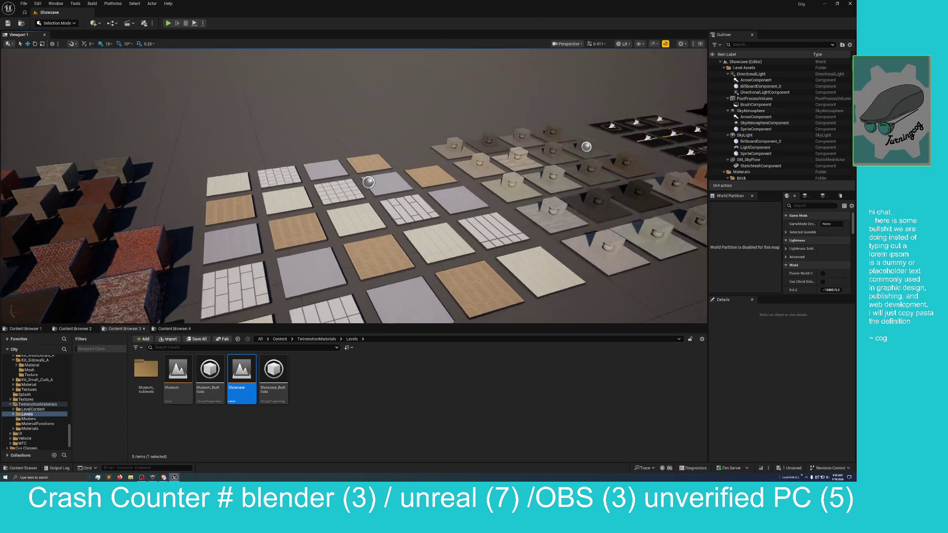
scroll(431, 51, "up", 7)
scroll(353, 186, "up", 5)
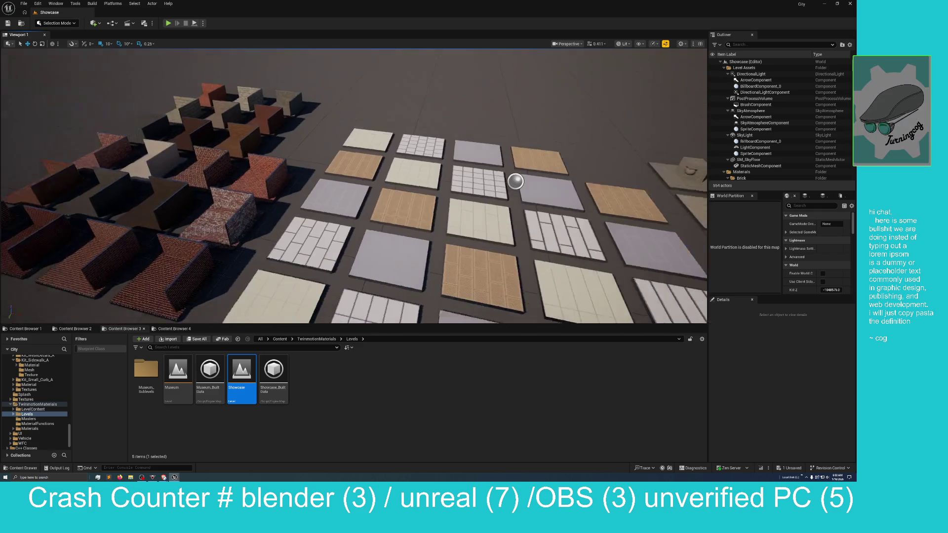
mouse_move(354, 186)
left_mouse_down()
mouse_move(295, 191)
mouse_move(282, 183)
left_mouse_up()
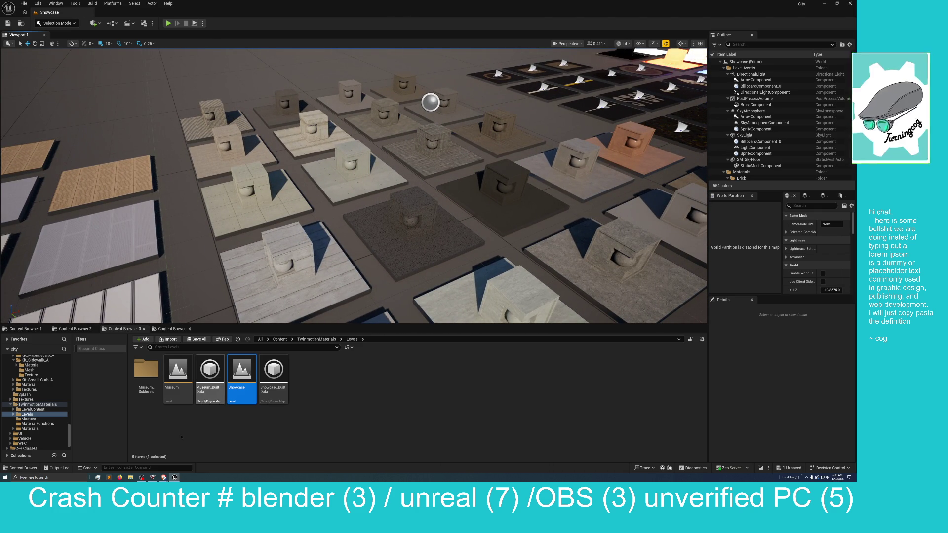
Step: Reopen Small_City_LVL from the Map folder in Content Browser 4, discarding the sidewalk material change
left_click(174, 329)
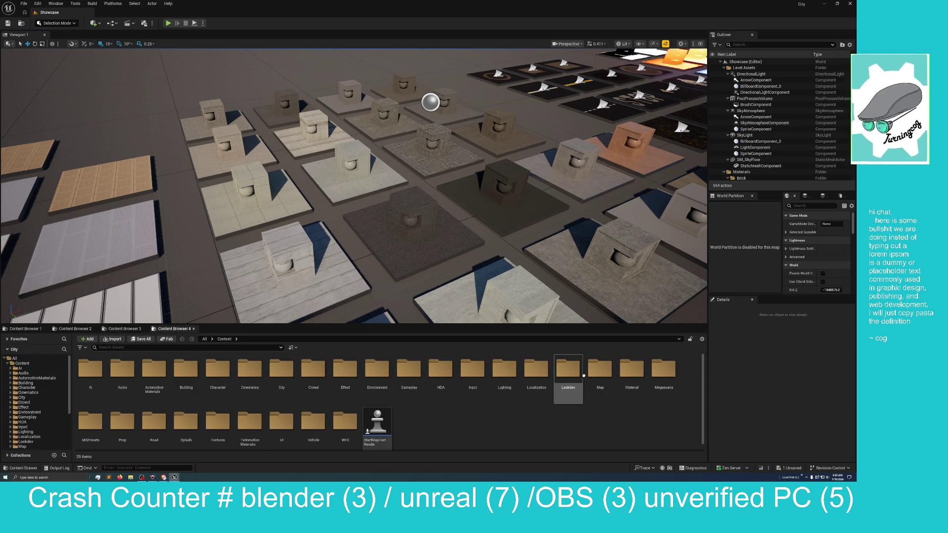
double_click(593, 376)
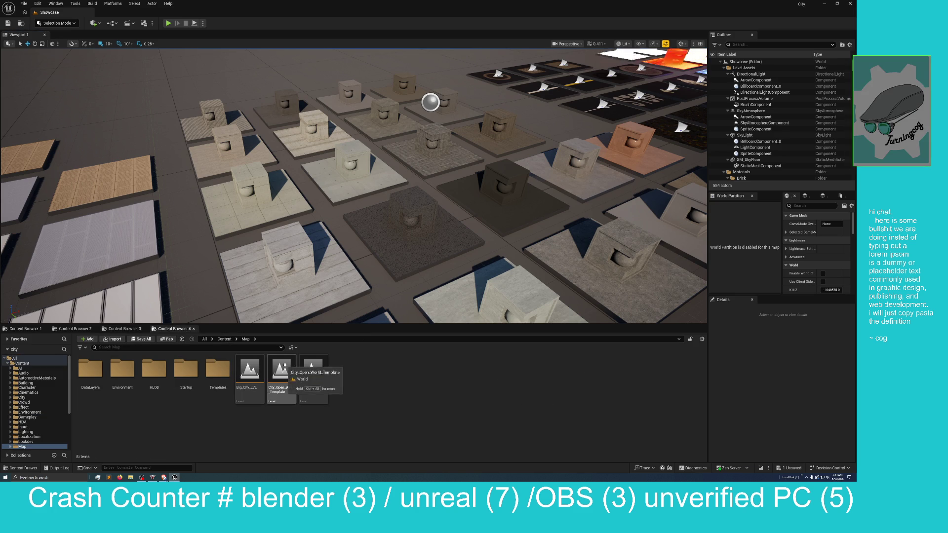
double_click(313, 373)
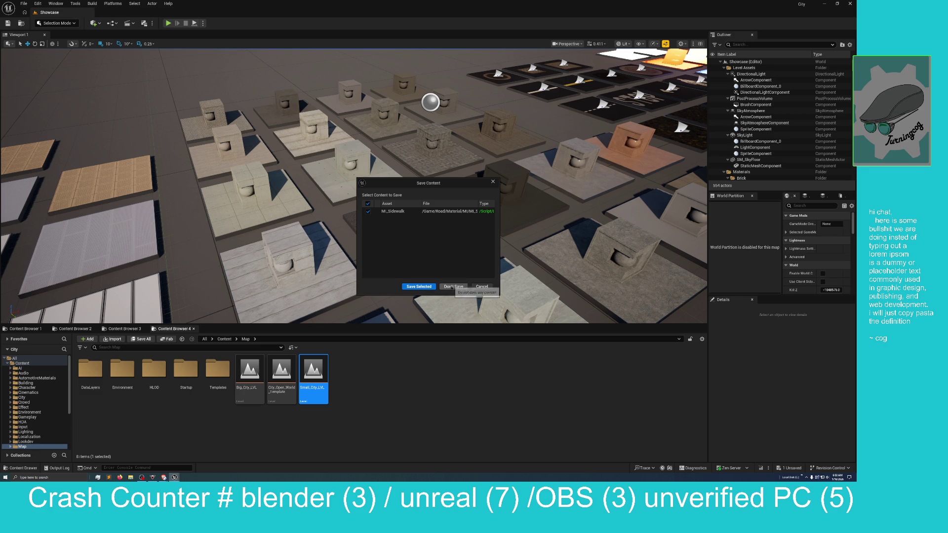
left_click(451, 287)
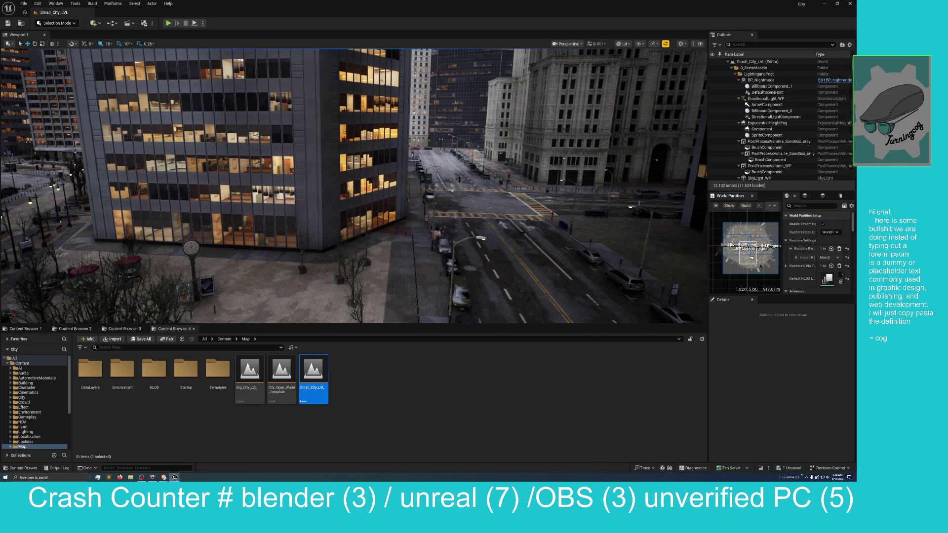
Step: Load the selected region from the World Partition minimap so the city streets and buildings appear
right_click(755, 261)
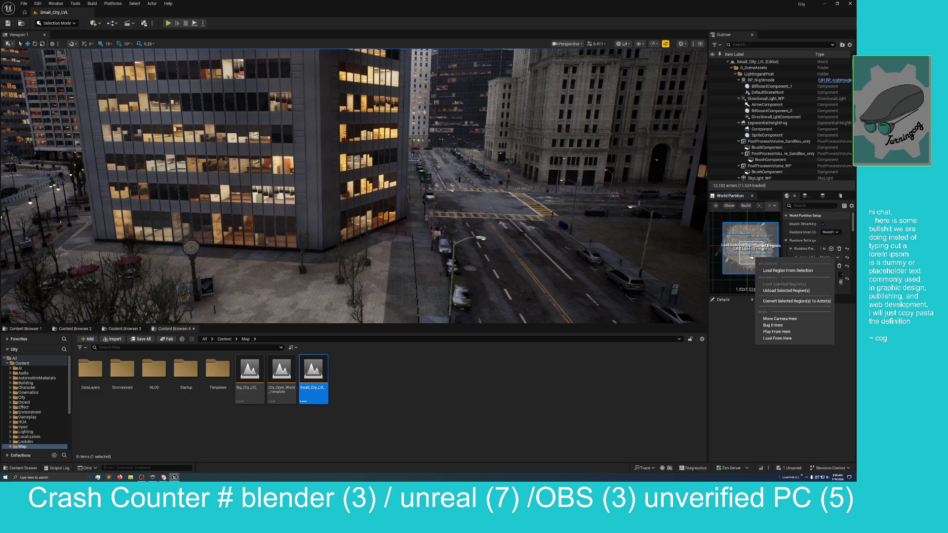
left_click(788, 270)
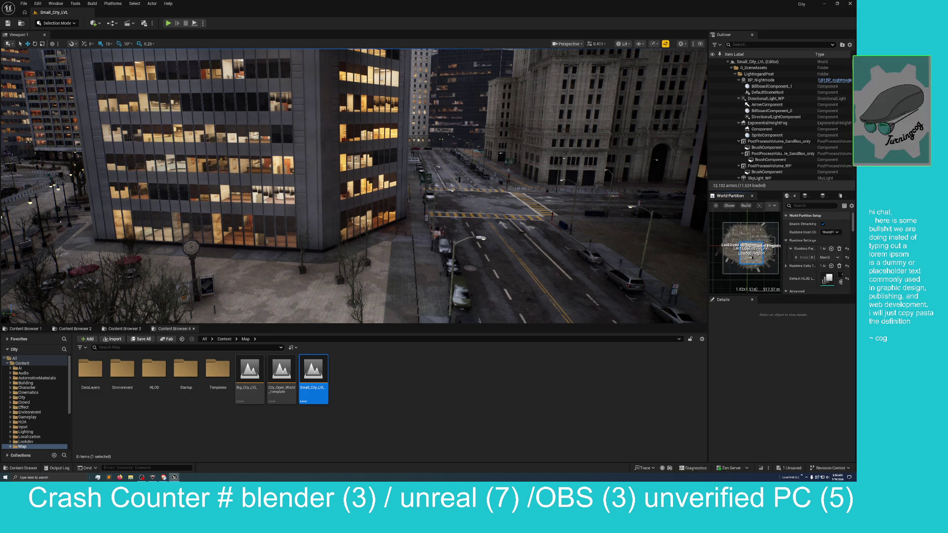
right_click(752, 258)
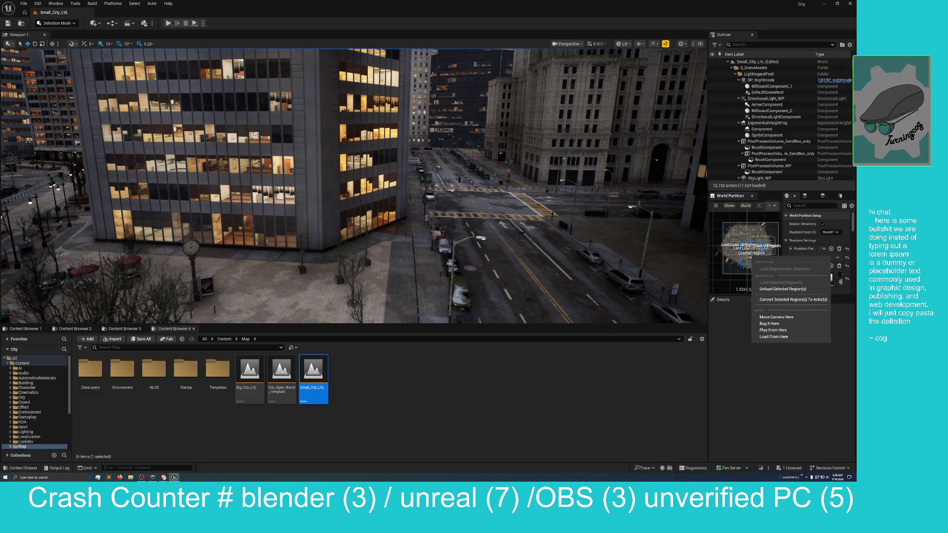
left_click(184, 38)
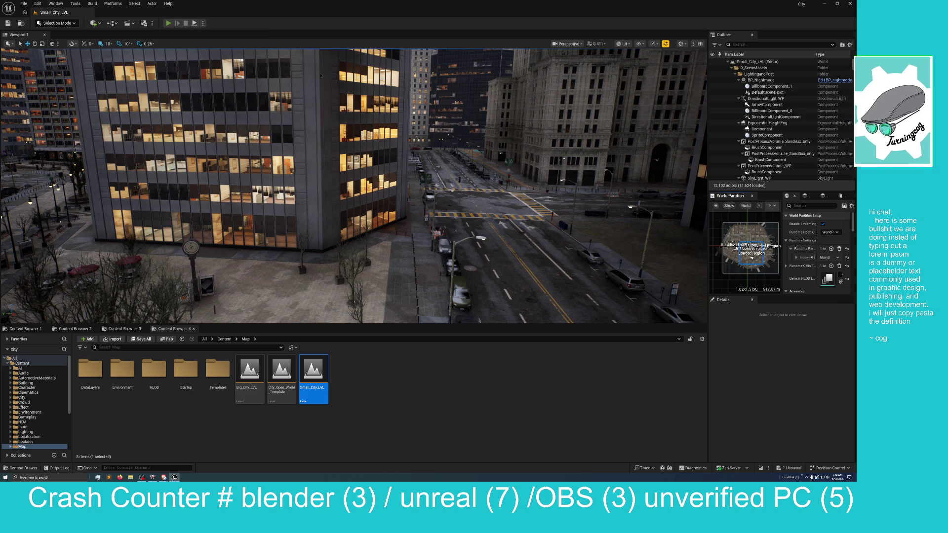
key("alt+p")
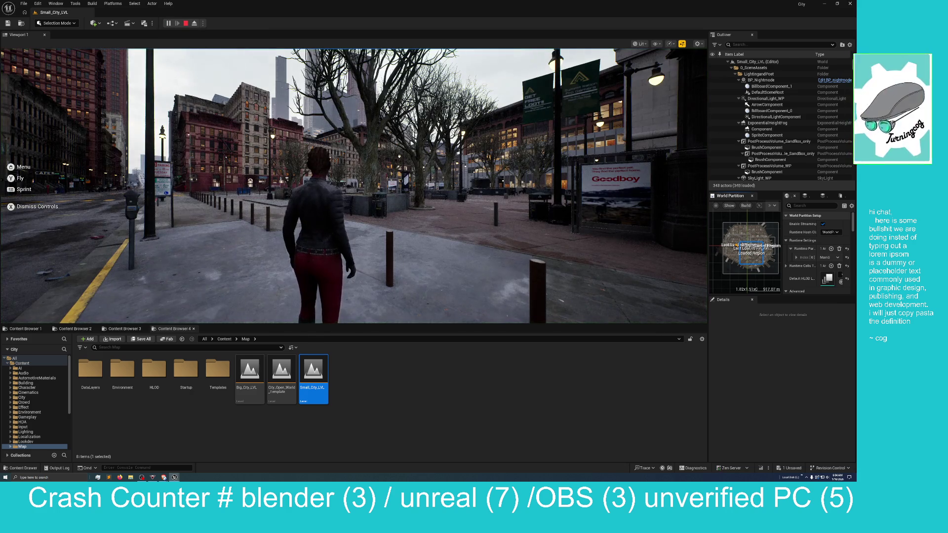
right_click(300, 36)
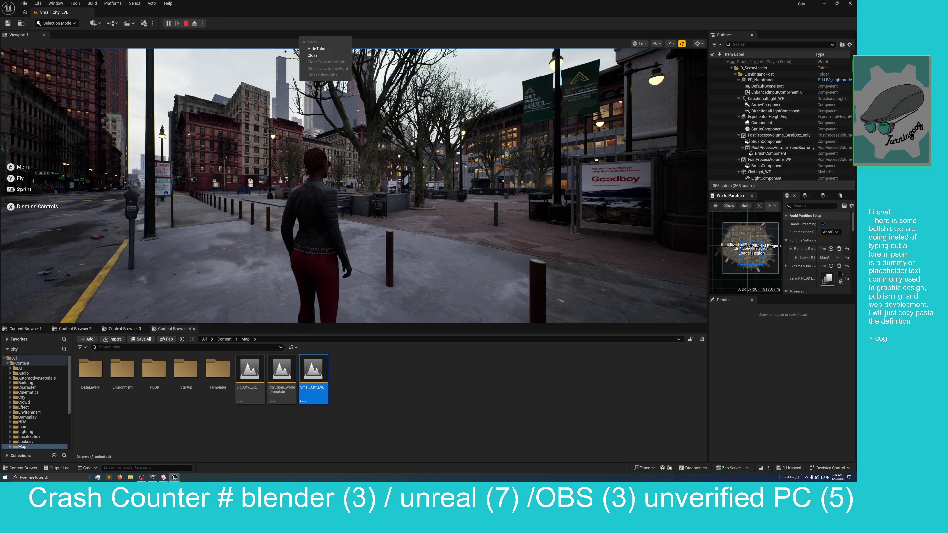
left_click(290, 54)
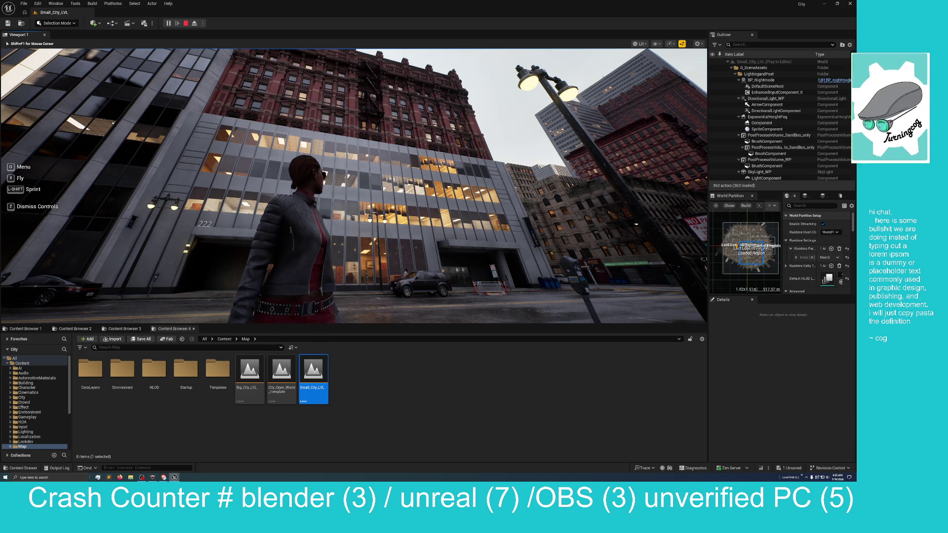
key("w")
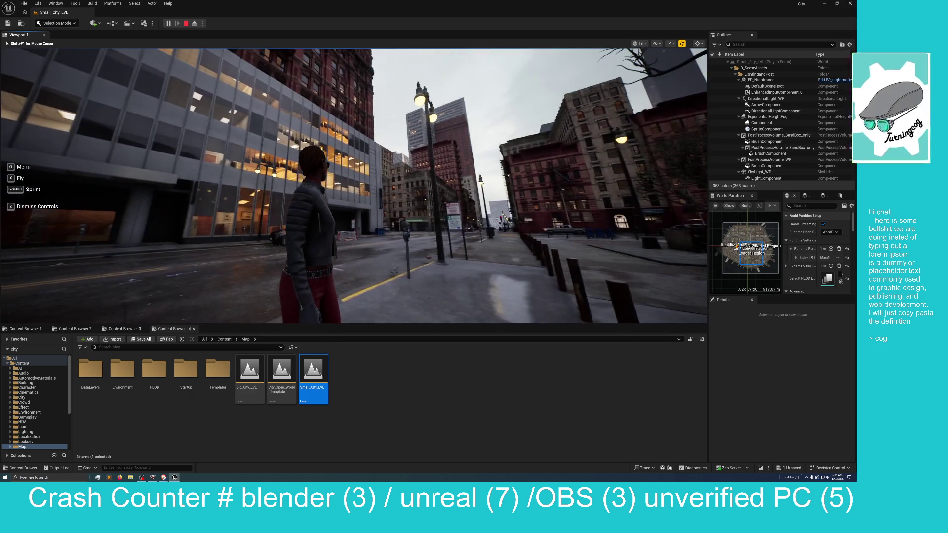
key("w")
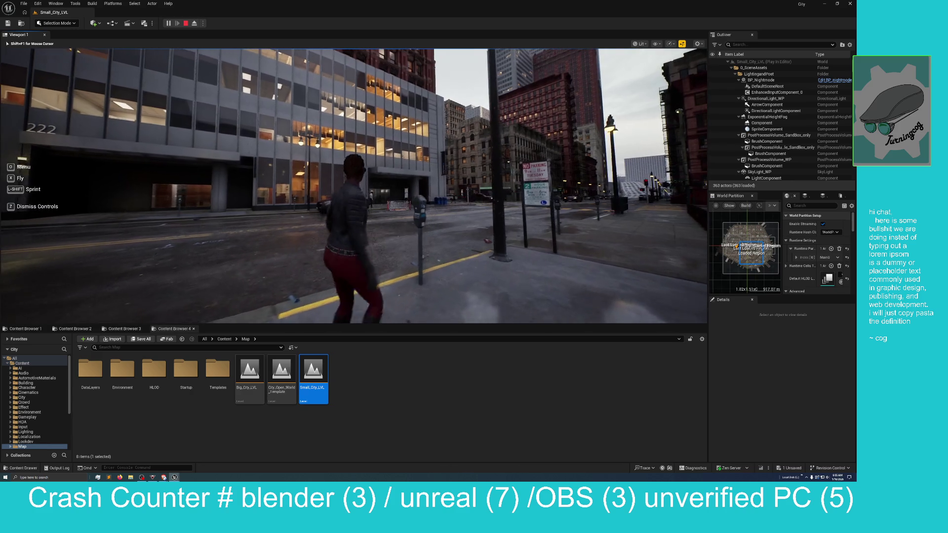
key("w")
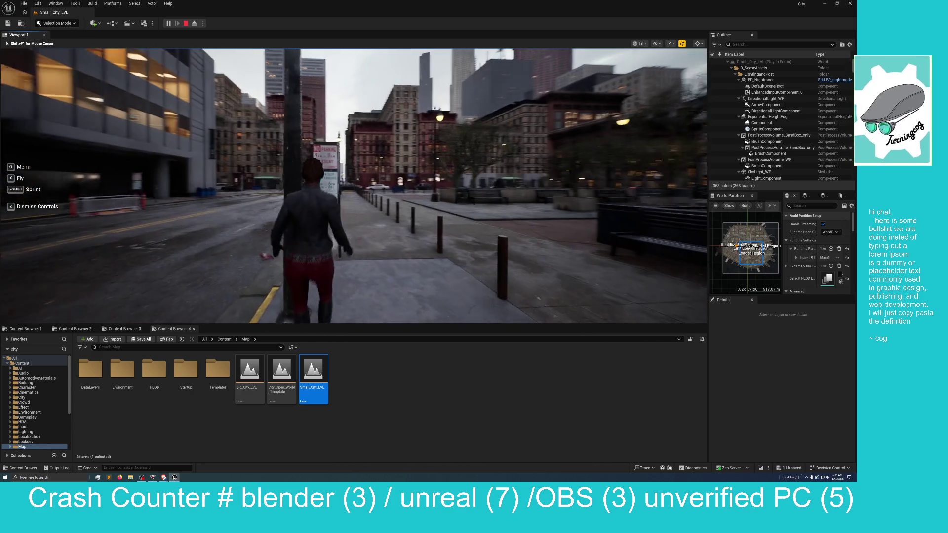
key("w")
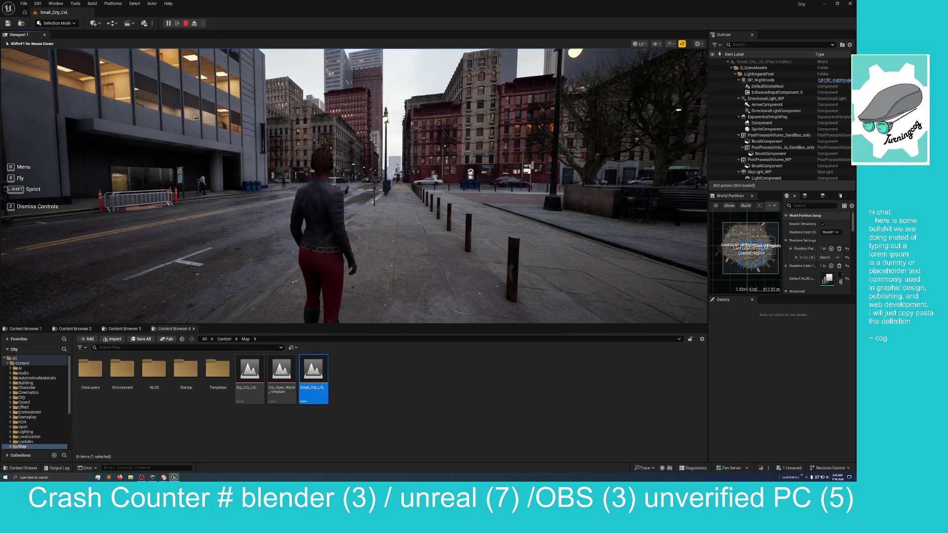
key("w")
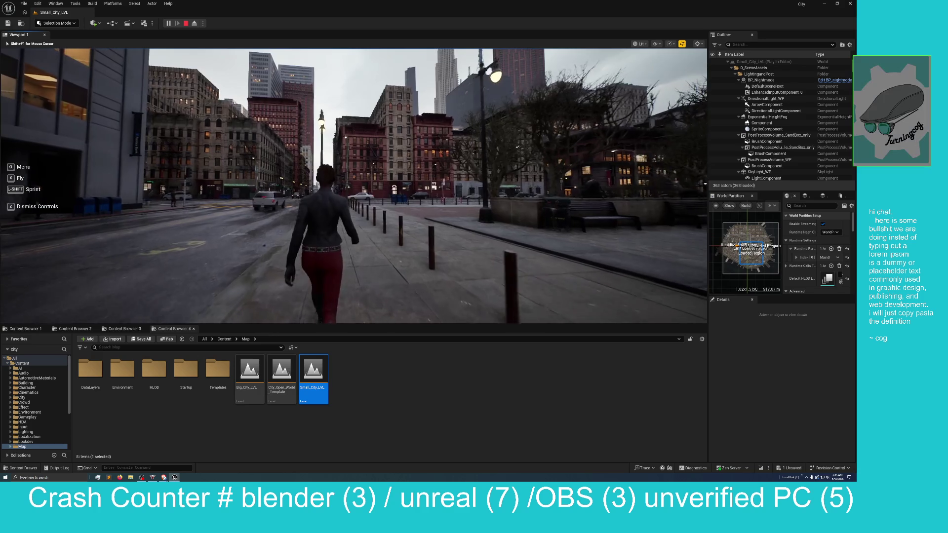
key("w")
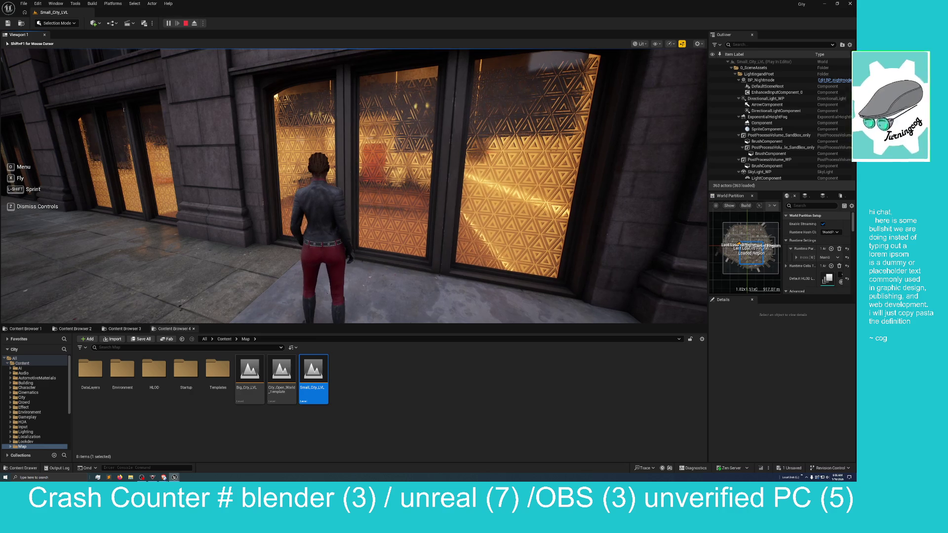
key("Escape")
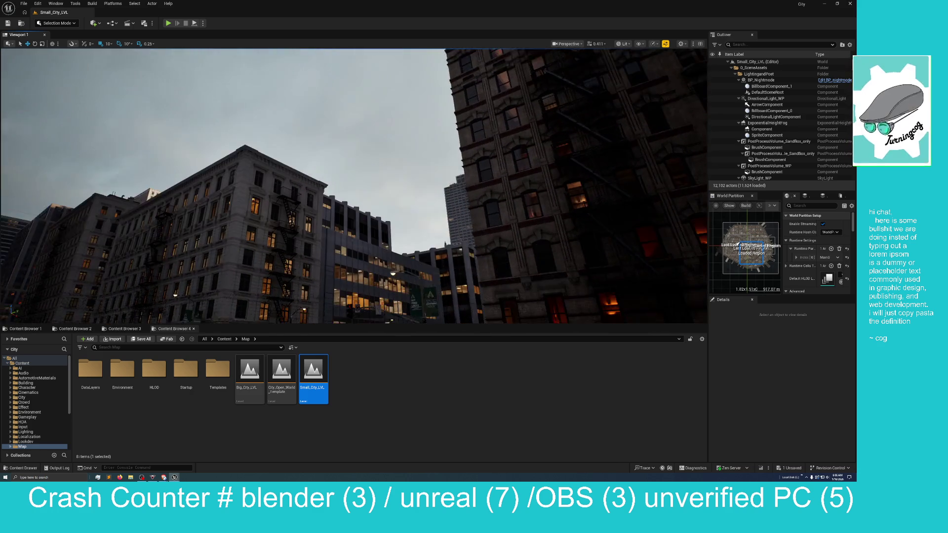
Step: Fly over the city streets, then return Content Browser 4 to the top-level Content folder
scroll(355, 186, "up", 1)
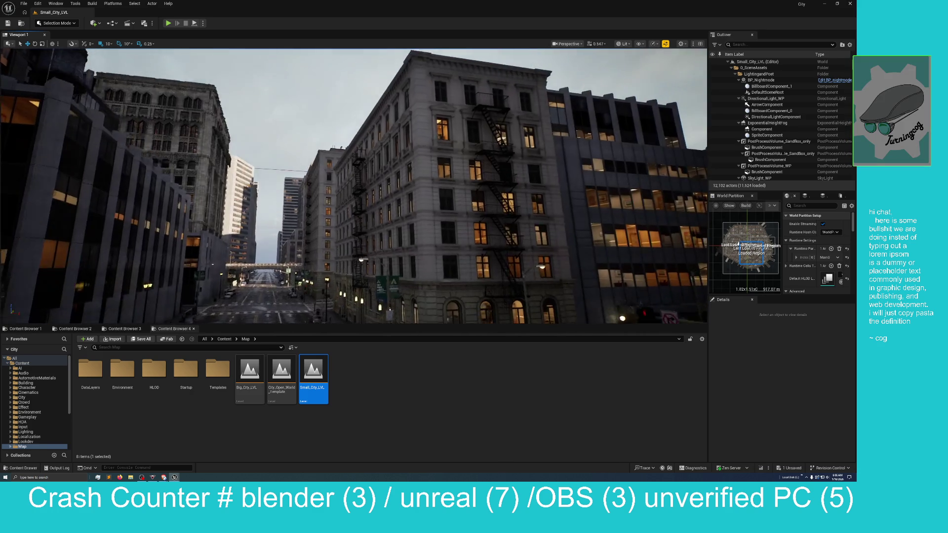
scroll(354, 186, "up", 1)
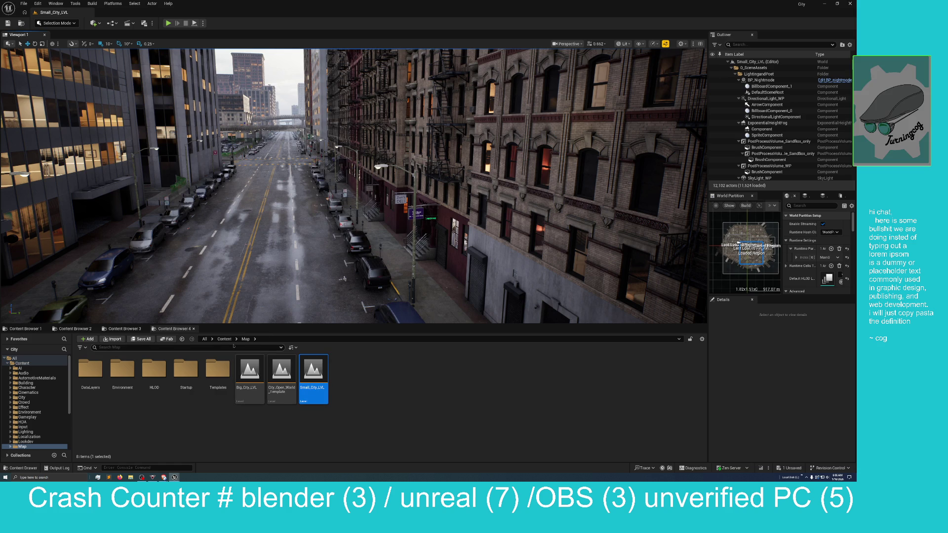
left_click(225, 339)
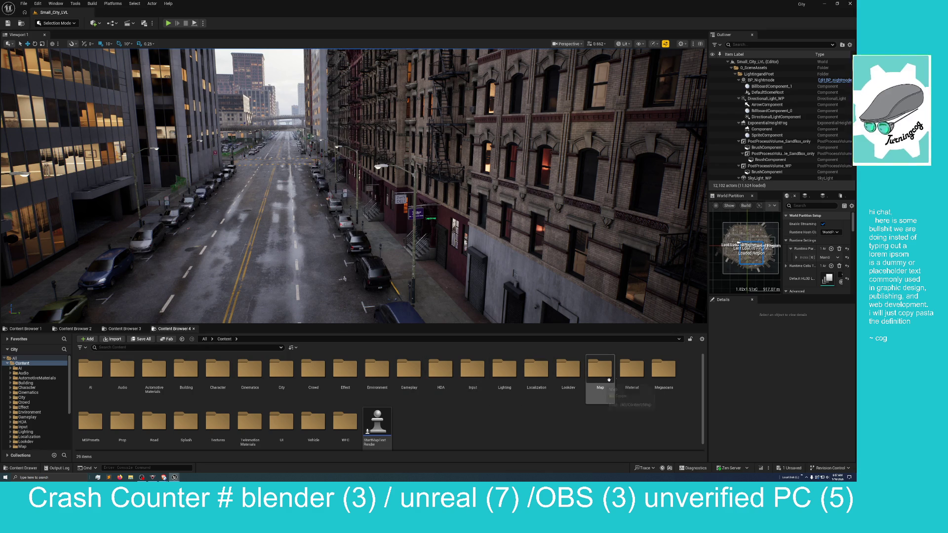
double_click(629, 375)
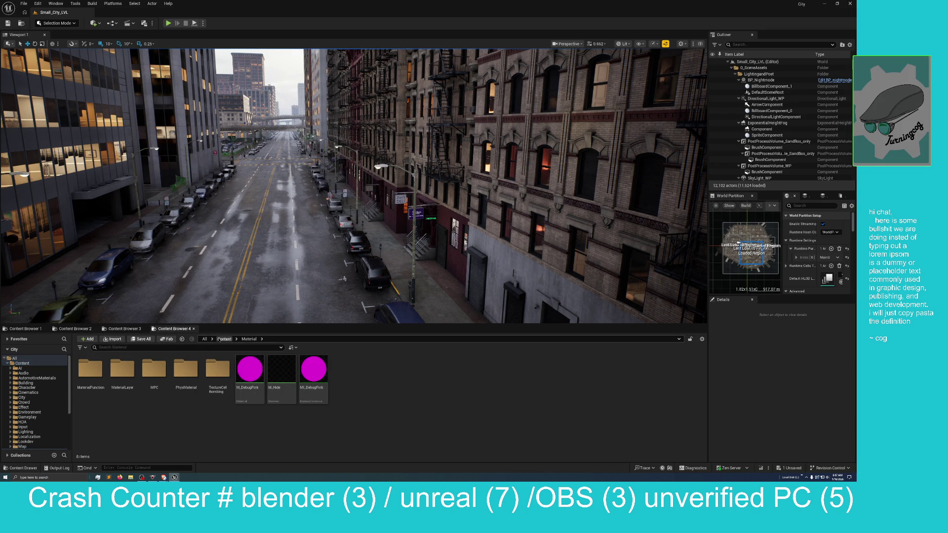
left_click(225, 340)
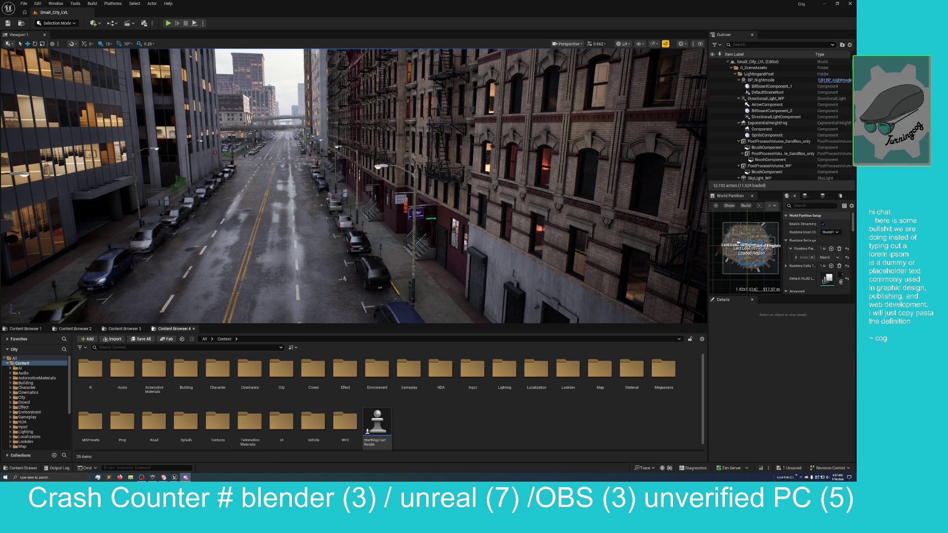
Step: Switch to Discord and view the lit chandelier render enlarged and zoomed in
key("alt+Tab")
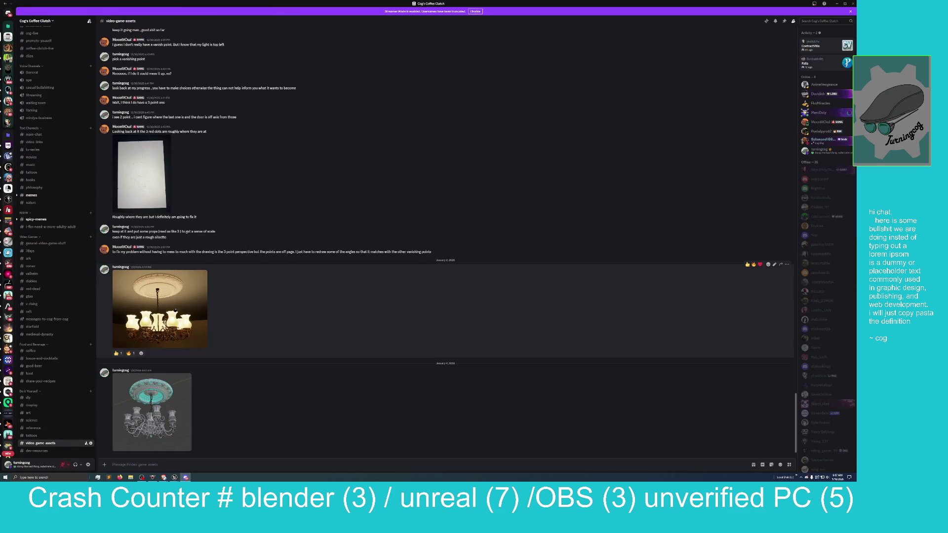
left_click(175, 311)
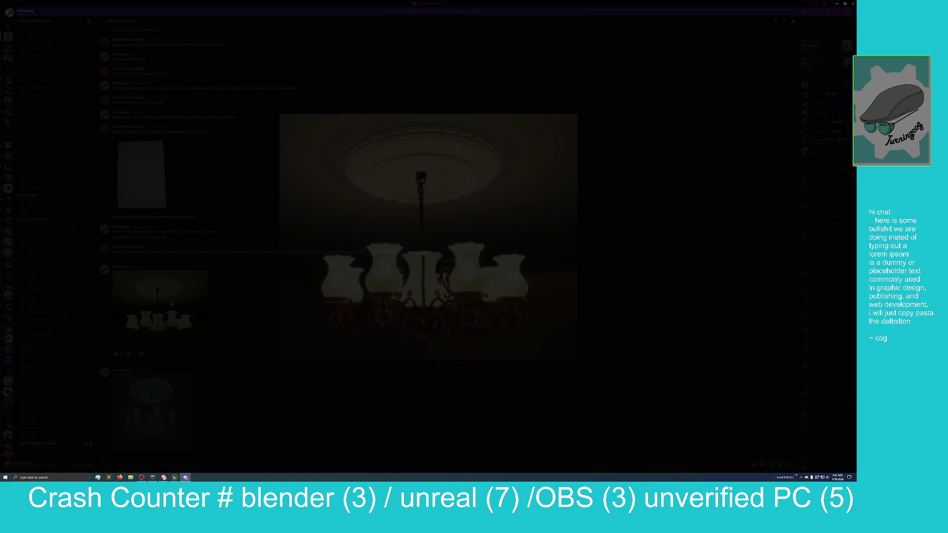
left_click(427, 330)
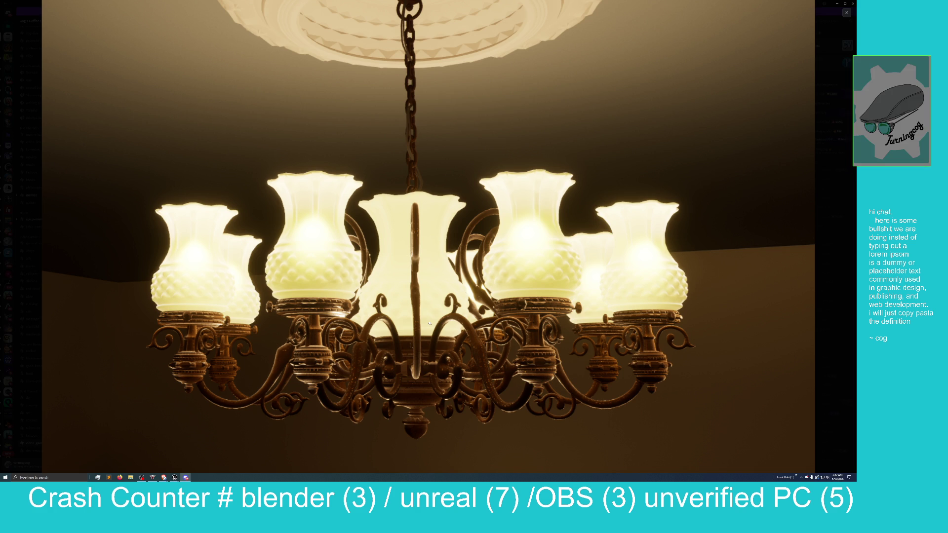
left_click(429, 324)
key("Escape")
Step: View the wireframe chandelier render enlarged and zoomed in
left_click(148, 410)
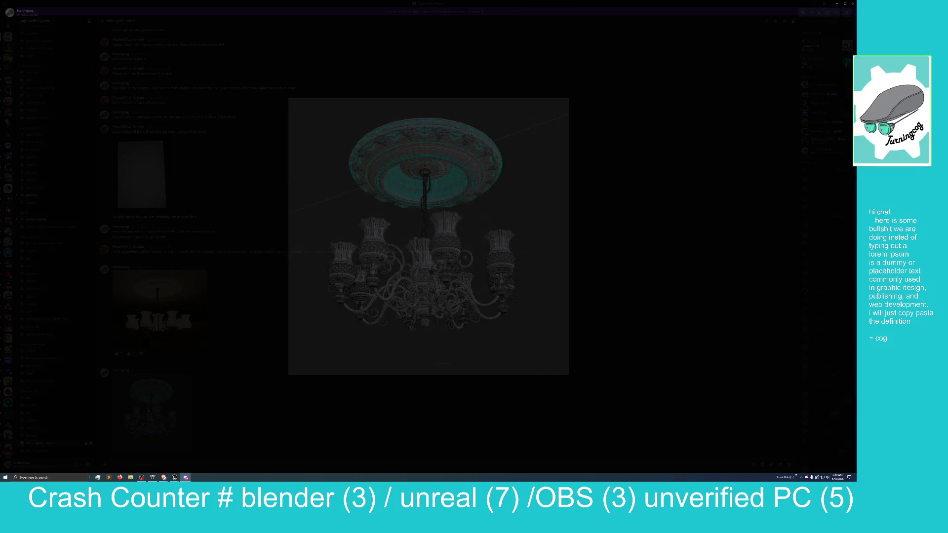
left_click(468, 271)
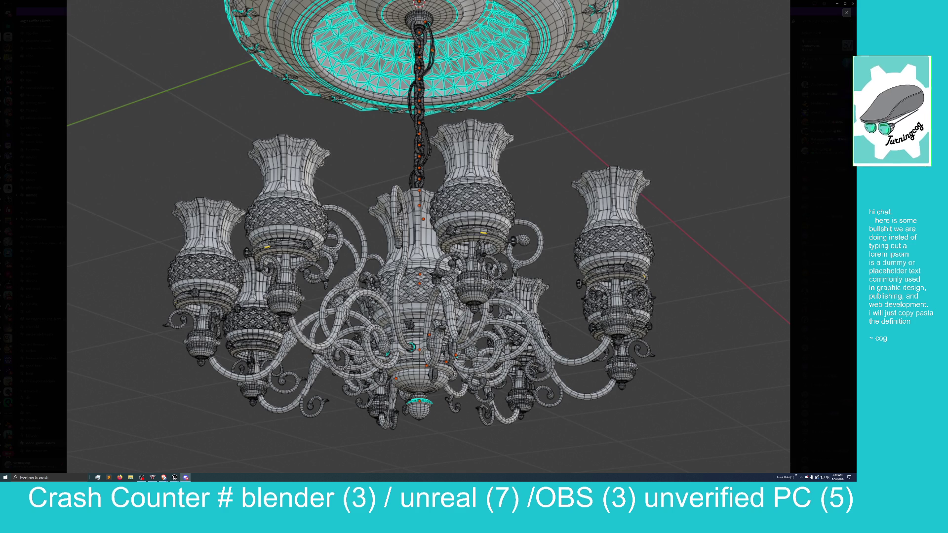
left_click(458, 217)
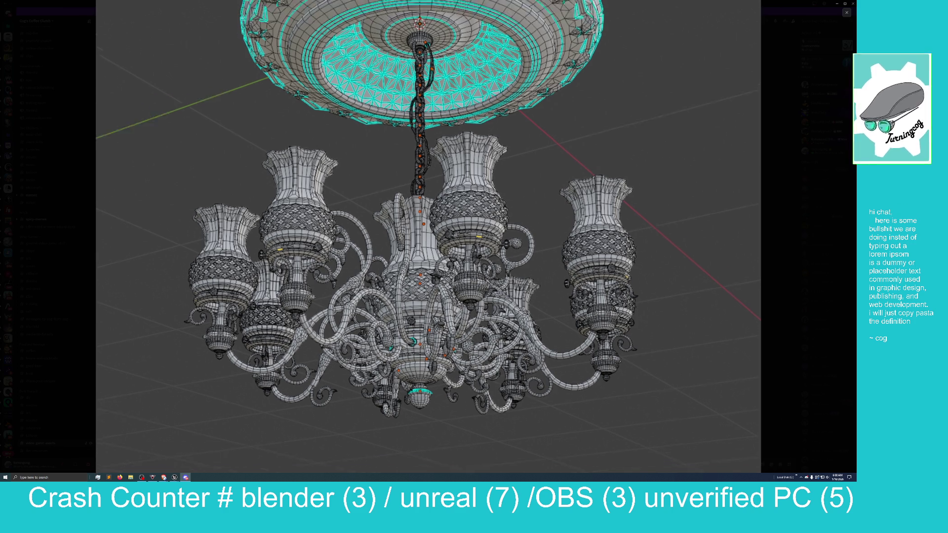
left_click(601, 245)
Step: Re-examine the lit chandelier render zoomed in, then close the viewer
left_click(206, 305)
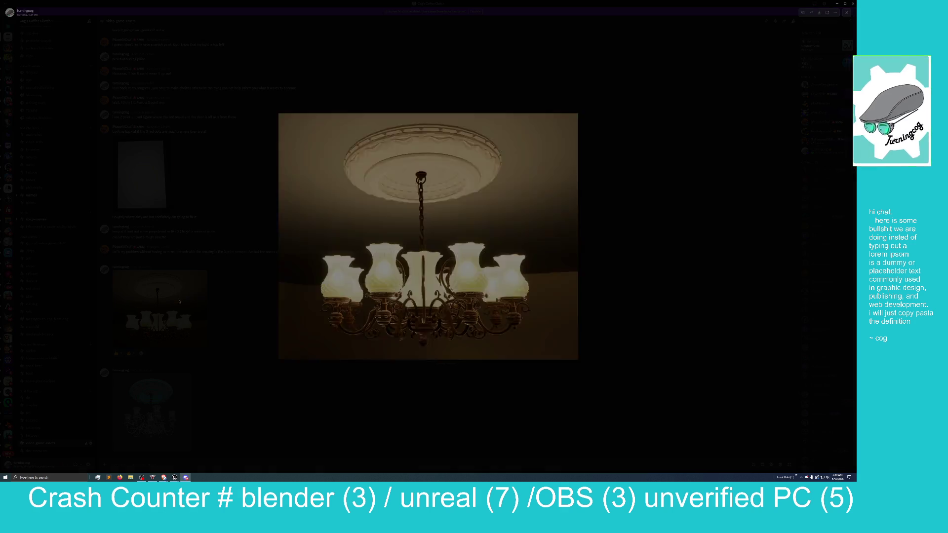
left_click(473, 281)
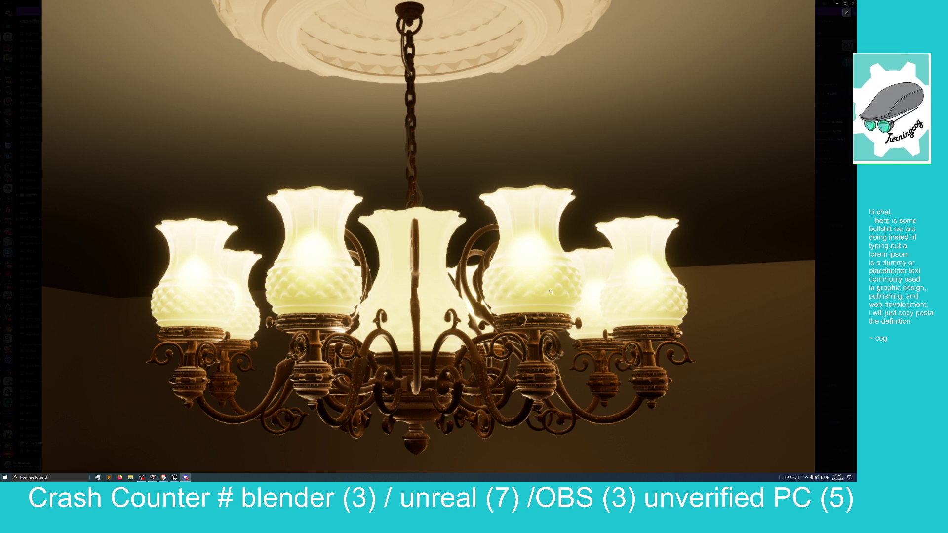
left_click(688, 226)
left_click(688, 226)
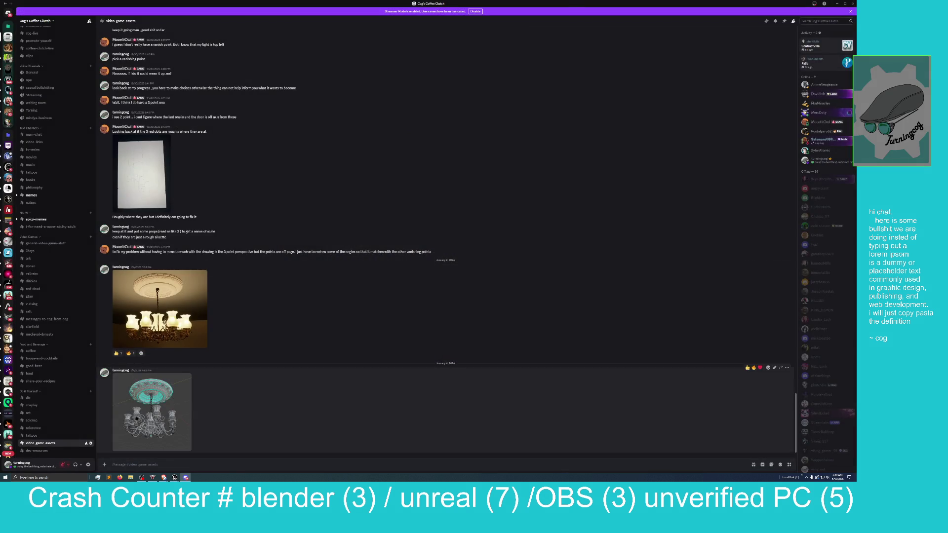
Step: Review the wireframe chandelier again, then the white double-globe lamp render further up
left_click(154, 410)
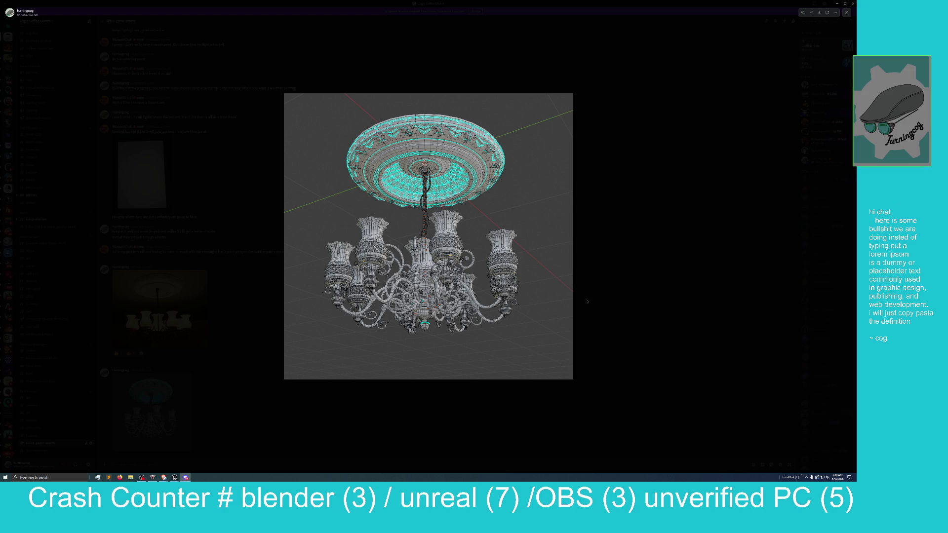
left_click(658, 219)
scroll(291, 323, "up", 5)
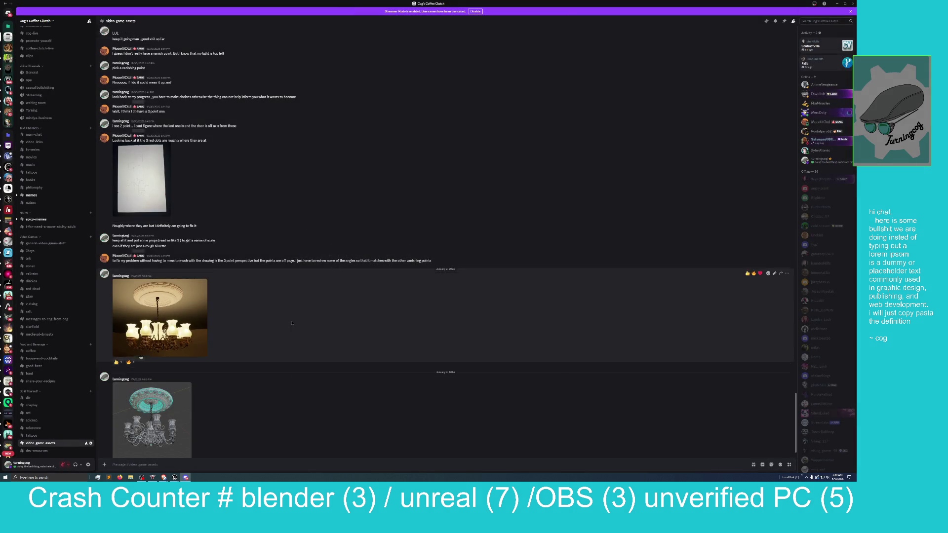
scroll(292, 323, "up", 15)
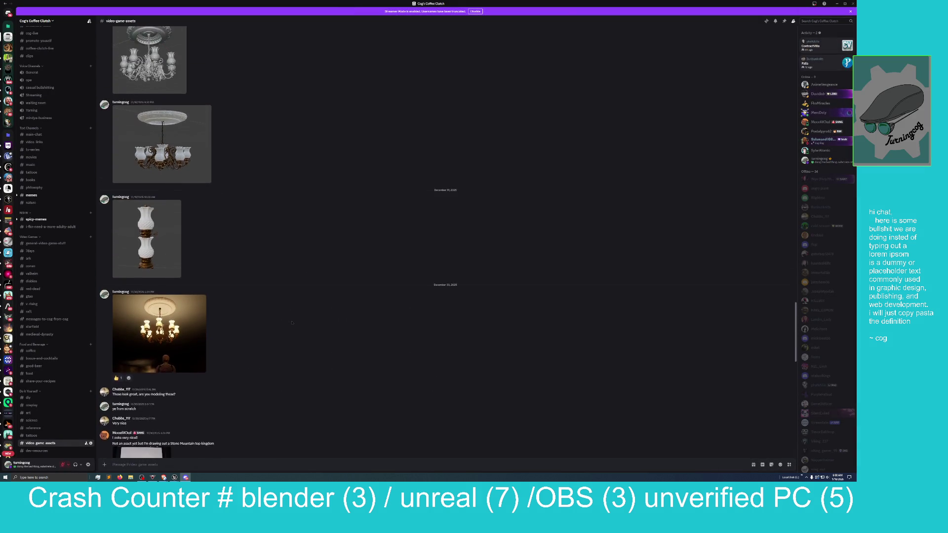
left_click(178, 301)
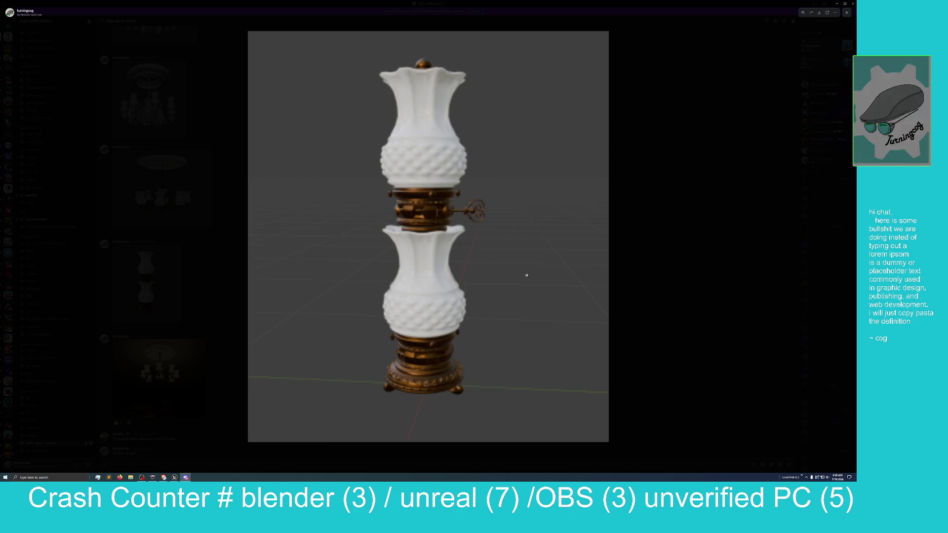
left_click(207, 292)
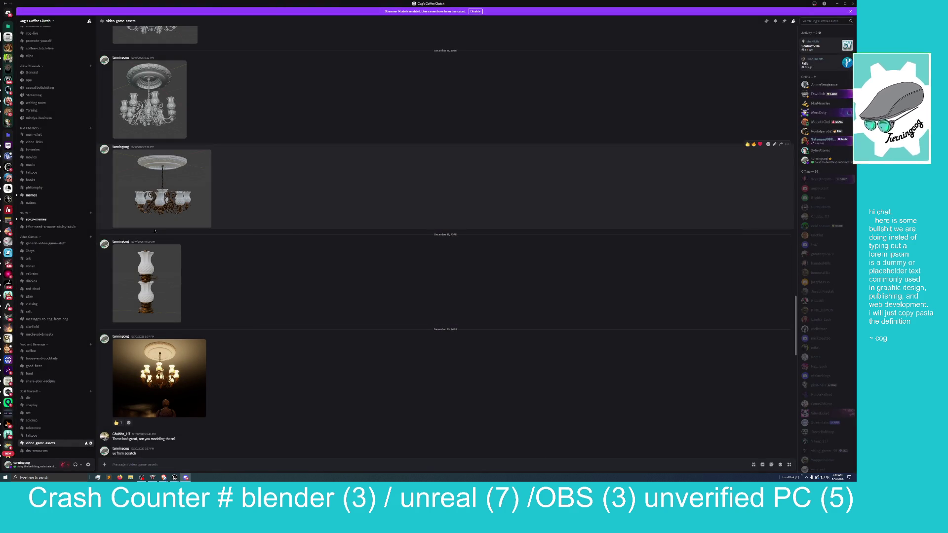
Step: Scroll up to view the chain-hung chandelier and two-arm wall sconce renders enlarged
scroll(183, 124, "up", 2)
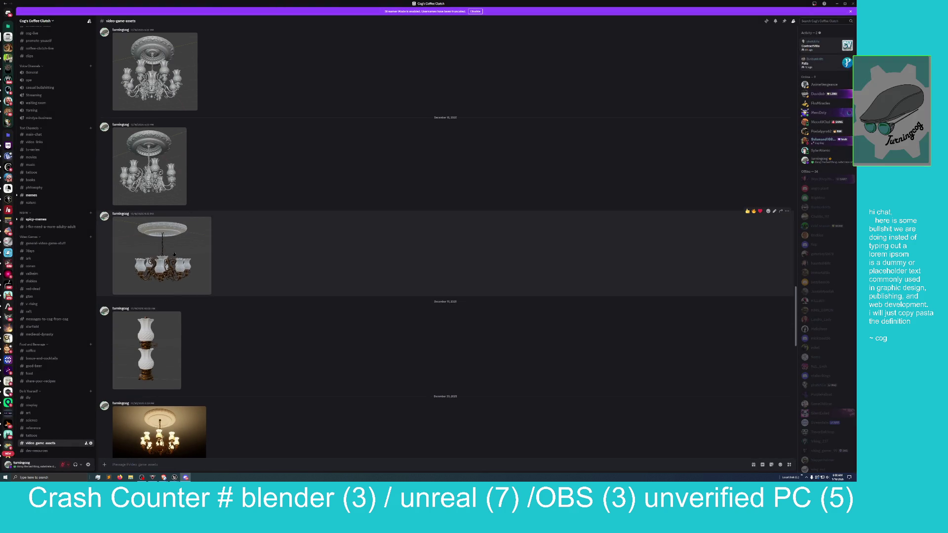
left_click(163, 254)
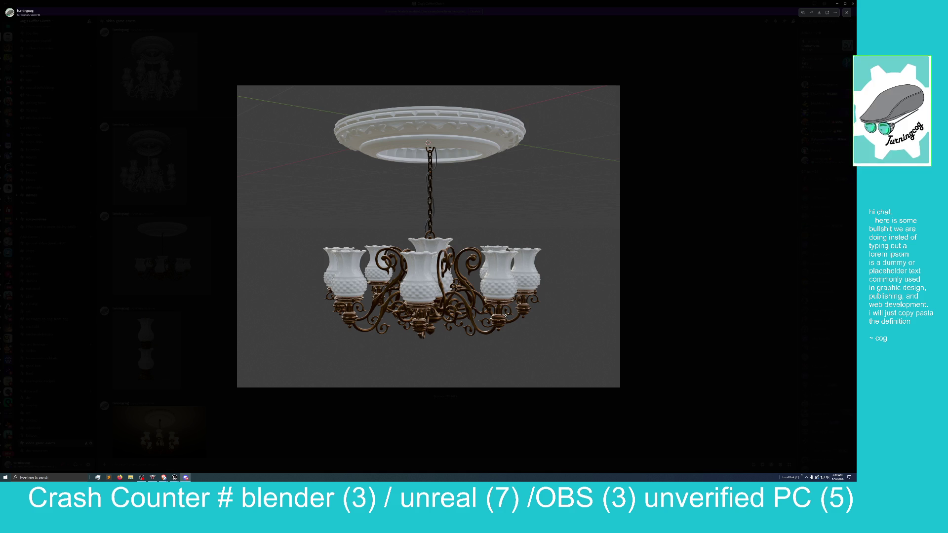
left_click(741, 260)
scroll(235, 238, "up", 1)
scroll(234, 237, "down", 2)
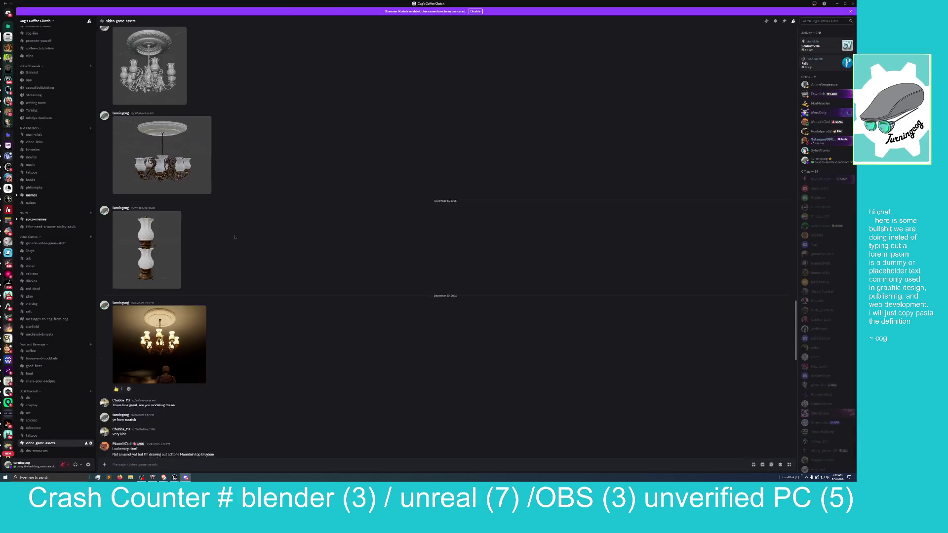
scroll(234, 237, "down", 3)
scroll(234, 237, "up", 10)
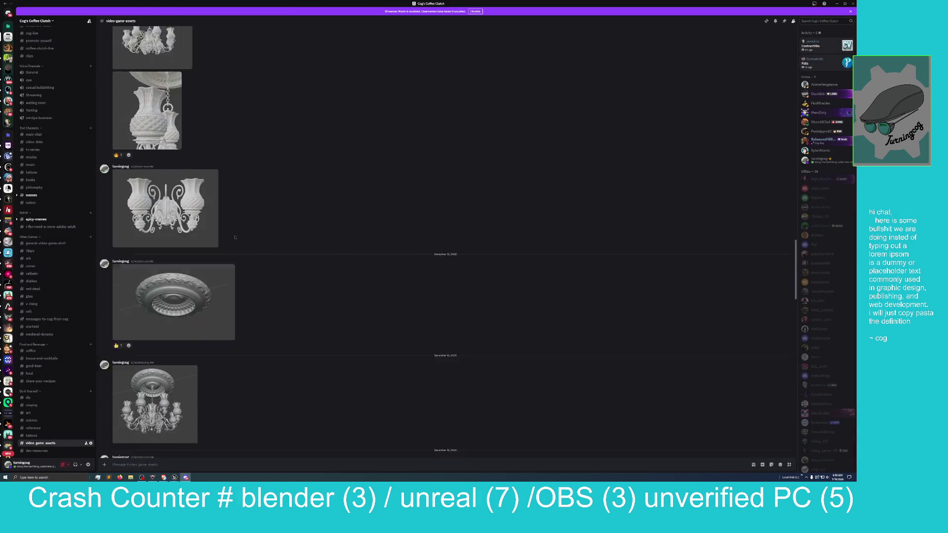
scroll(235, 237, "up", 2)
scroll(235, 238, "down", 1)
left_click(168, 277)
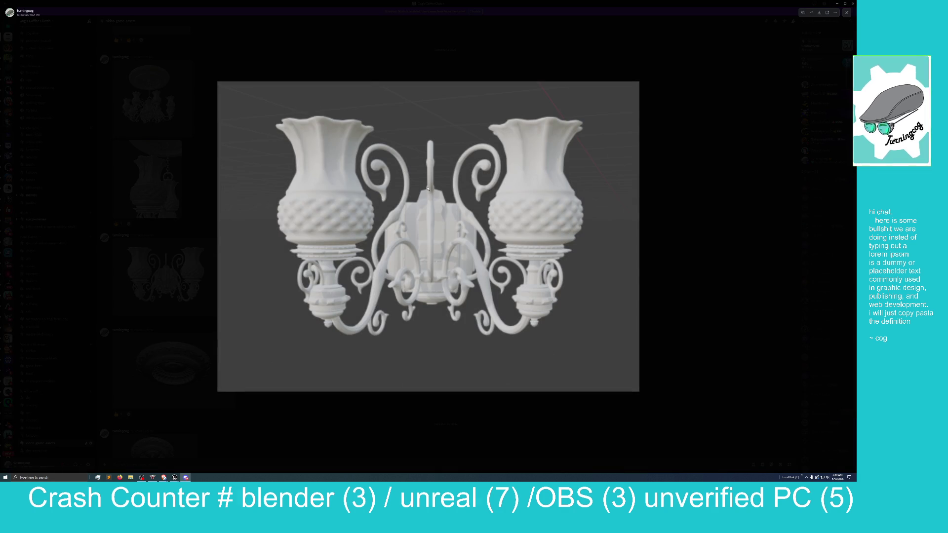
left_click(720, 269)
Step: Scroll further back to the glowing hallway lantern render and zoom into it
scroll(287, 271, "up", 5)
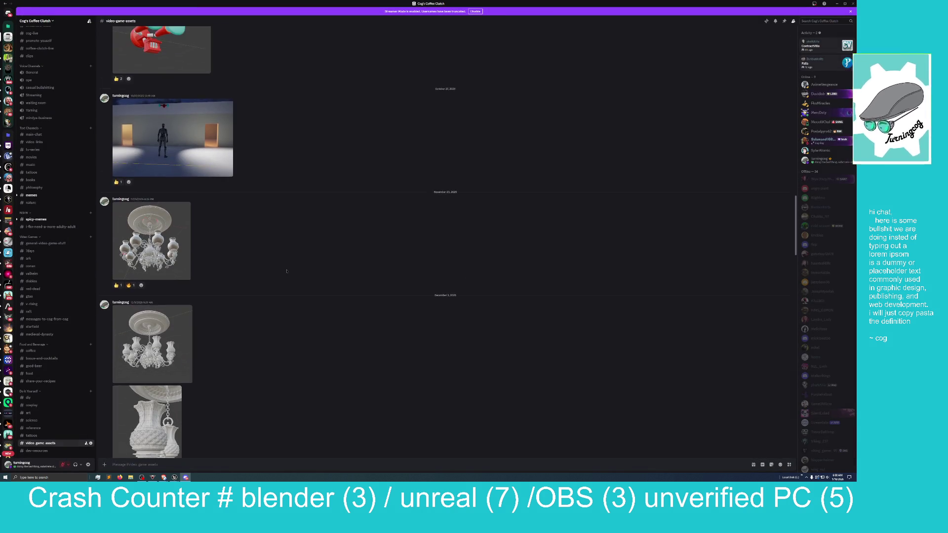
scroll(287, 271, "up", 5)
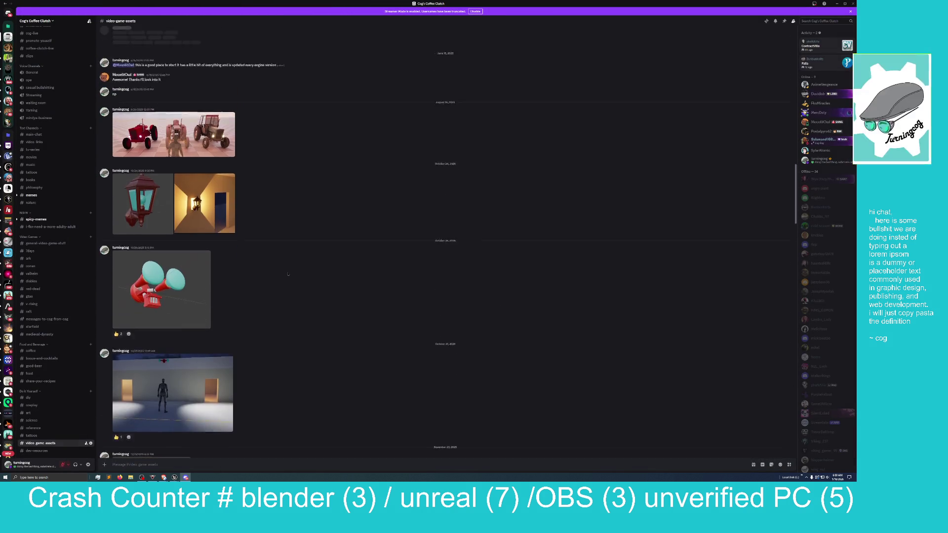
scroll(288, 274, "up", 3)
left_click(205, 279)
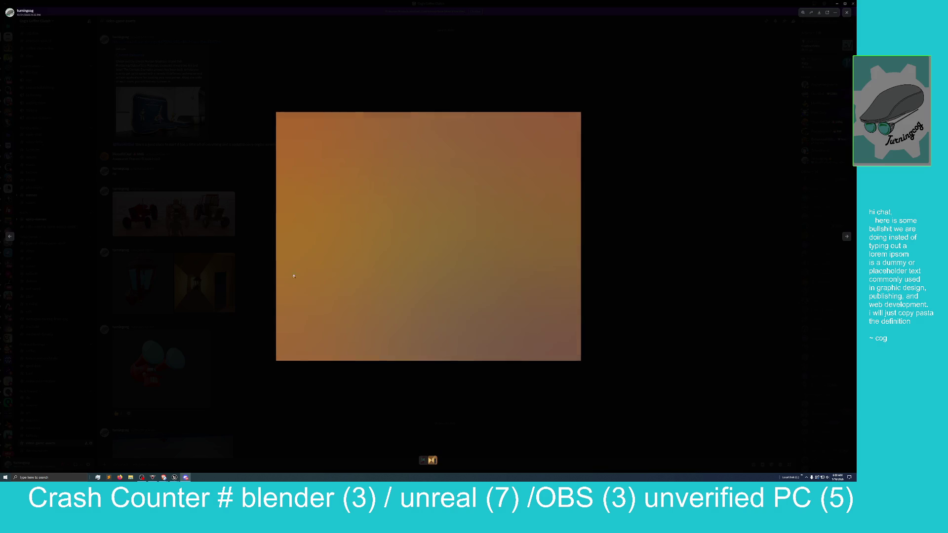
left_click(414, 267)
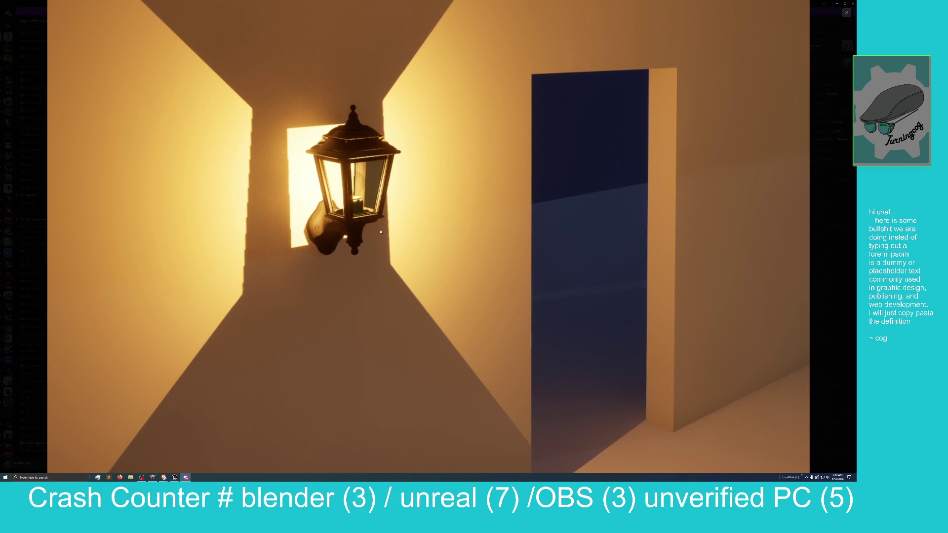
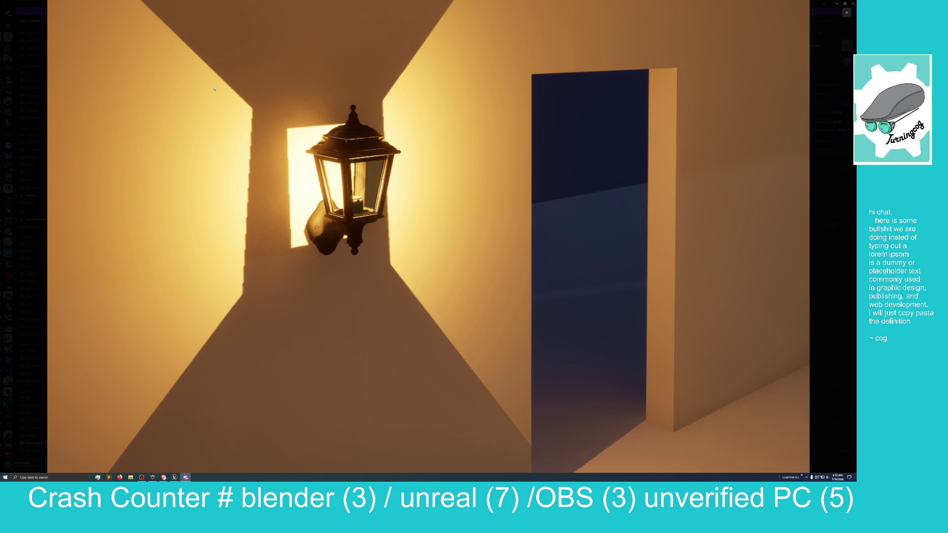
Step: Close Discord's enlarged lamp screenshot and drag the Discord window aside to reveal the Unreal editor
left_click(645, 177)
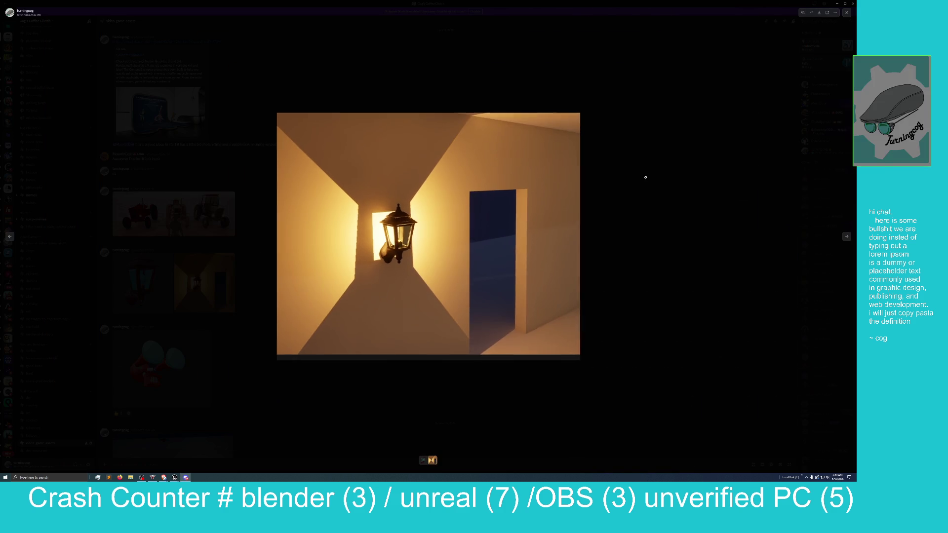
left_click(646, 178)
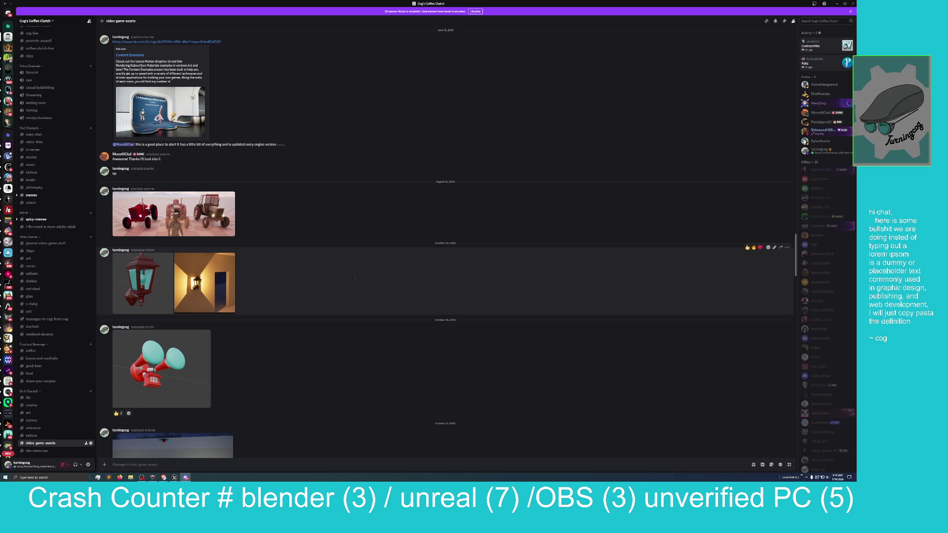
left_click_drag(622, 4, 855, 74)
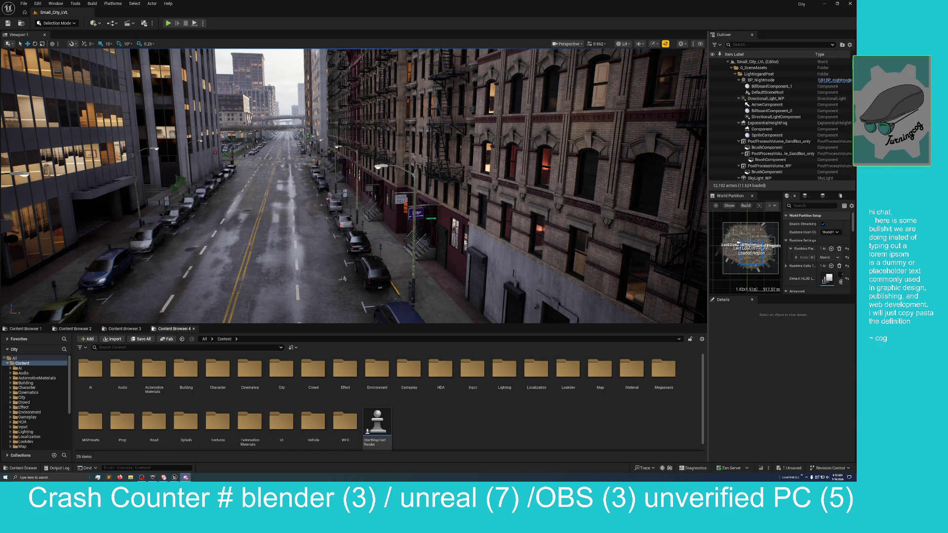
Step: Fly the viewport camera along the Small City streets and down to the crosswalk asphalt
left_click_drag(345, 279, 404, 263)
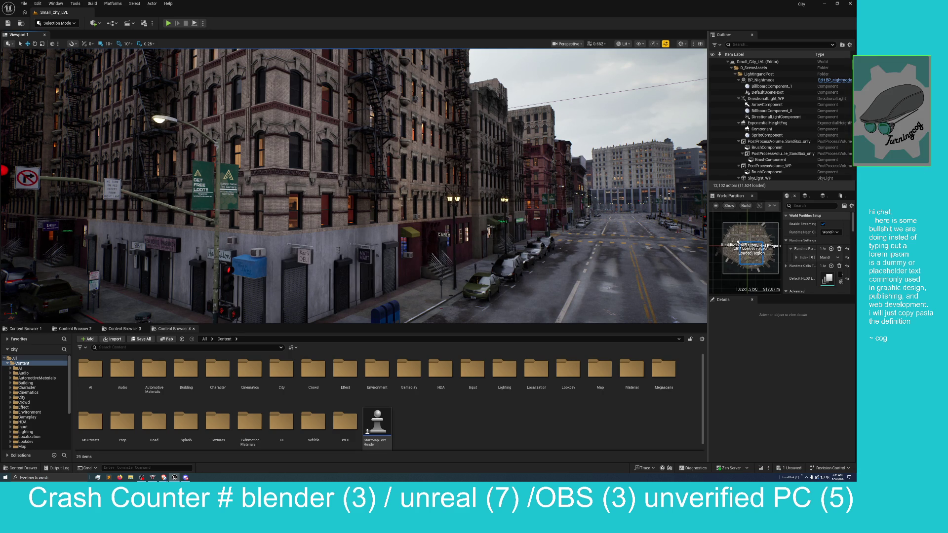
left_click_drag(441, 314, 421, 334)
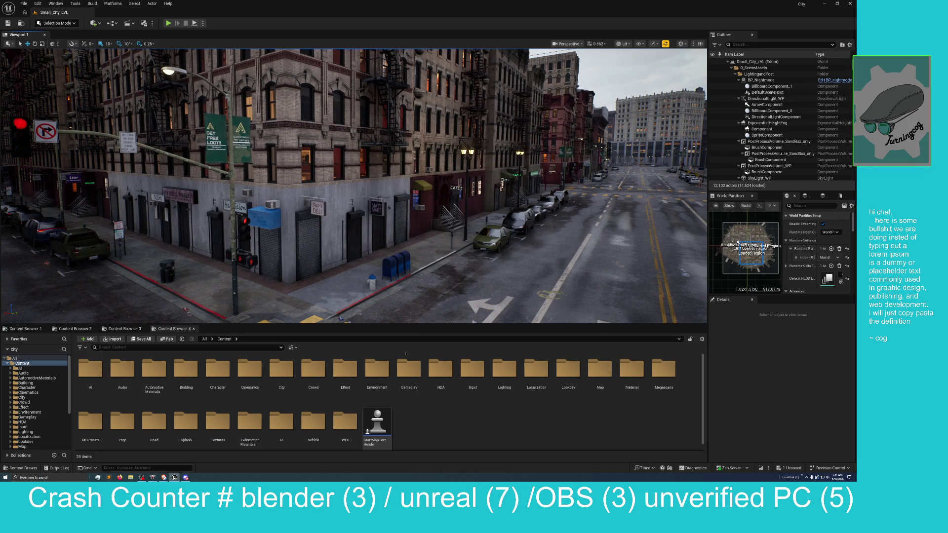
left_click(409, 375)
mouse_move(379, 163)
left_mouse_down()
mouse_move(379, 193)
mouse_move(428, 278)
left_mouse_up()
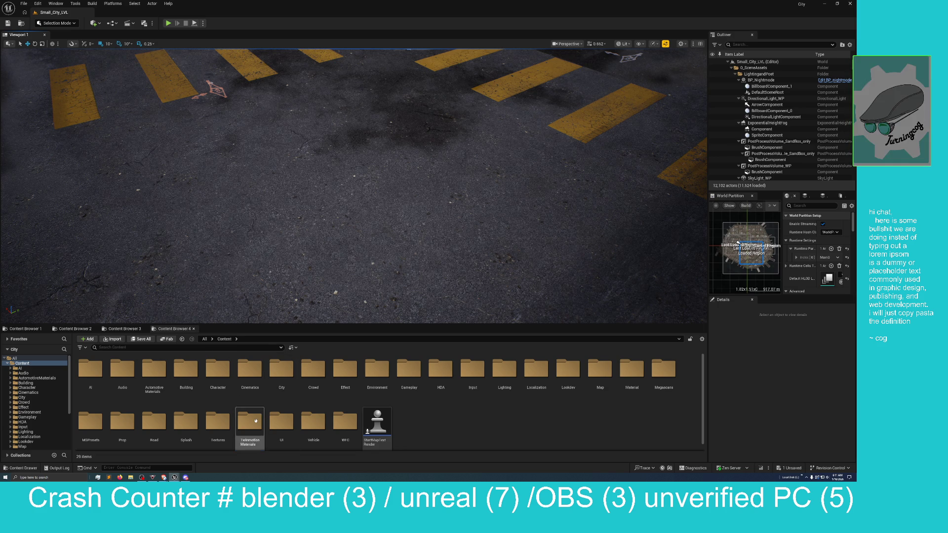
Step: Browse TwinmotionMaterials > Materials > Metal and scroll through instances like MI_BaseGold and MI_BaseCopper
double_click(256, 423)
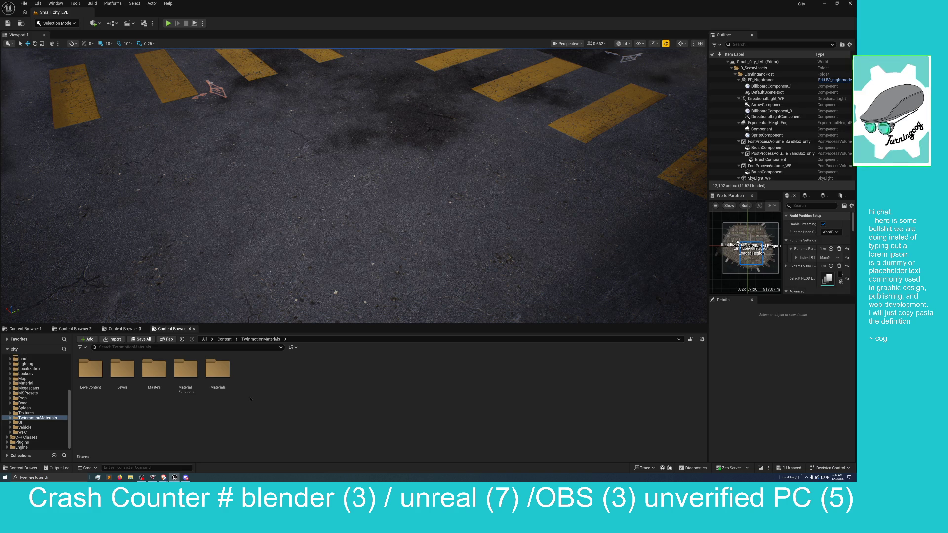
left_click(167, 369)
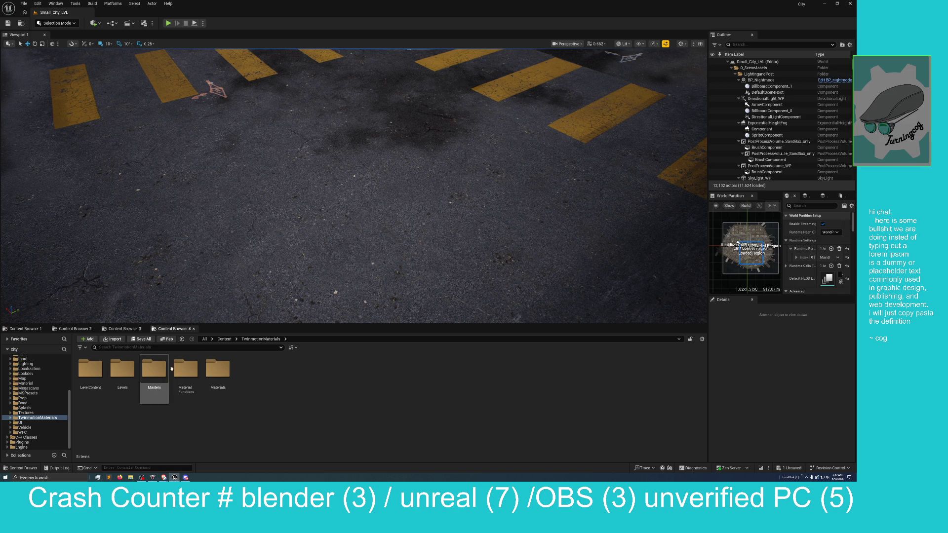
left_click(220, 375)
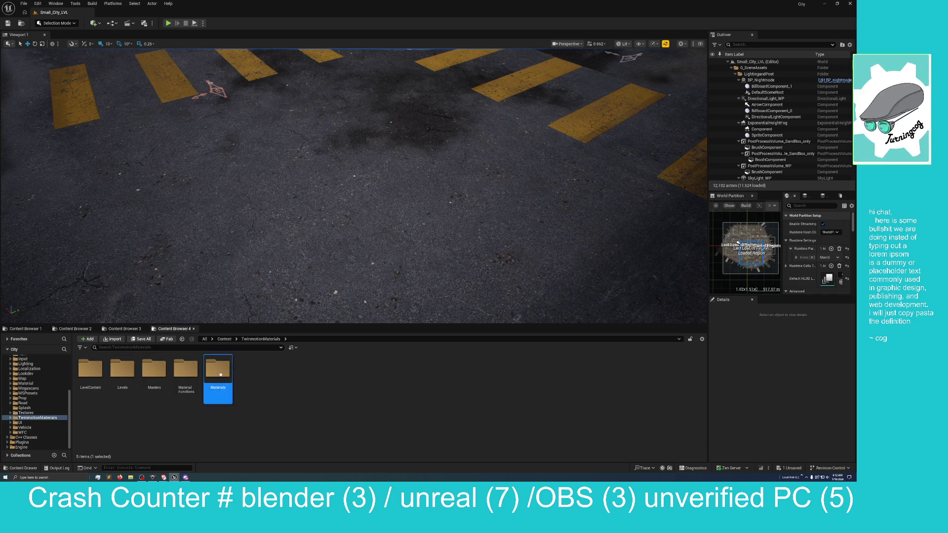
double_click(221, 375)
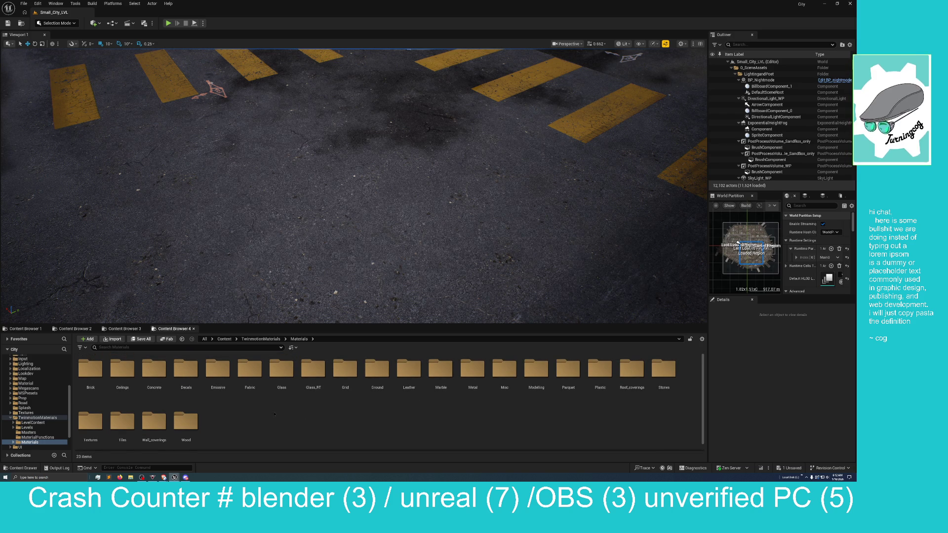
double_click(464, 371)
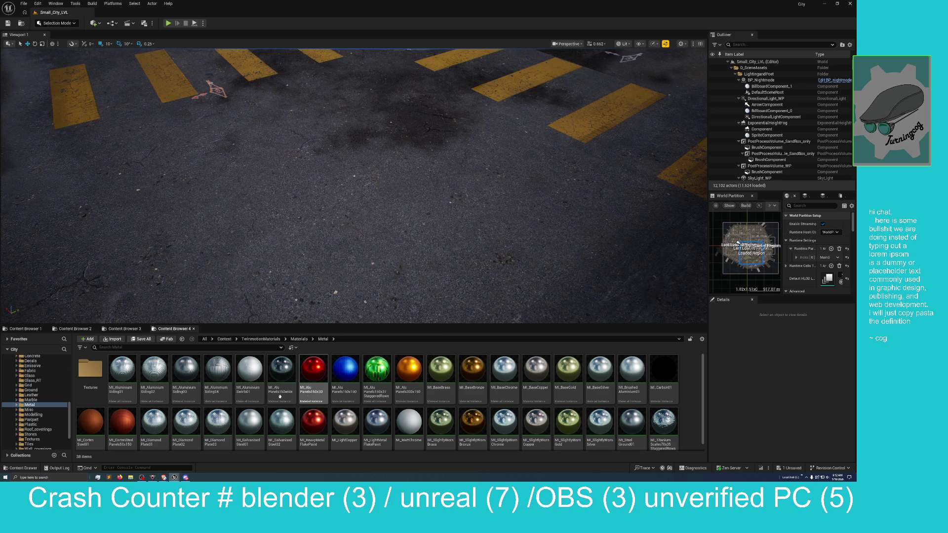
scroll(232, 400, "down", 1)
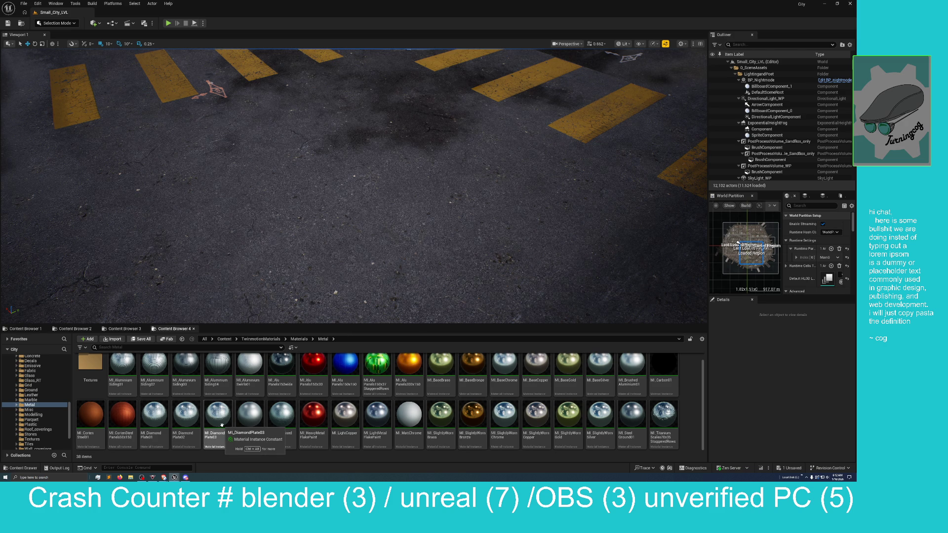
scroll(232, 426, "up", 1)
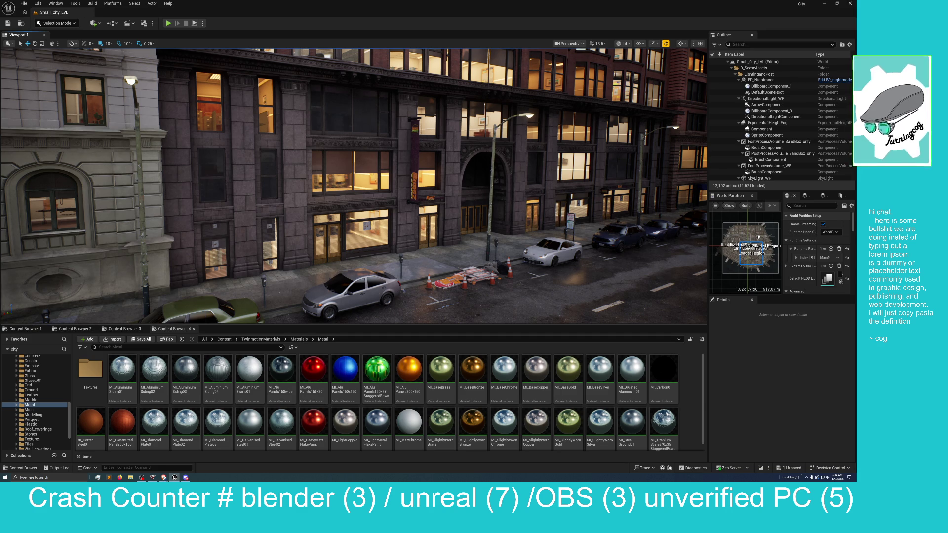
Step: Move the camera along the downtown street of lit brick buildings and parked cars
key("d")
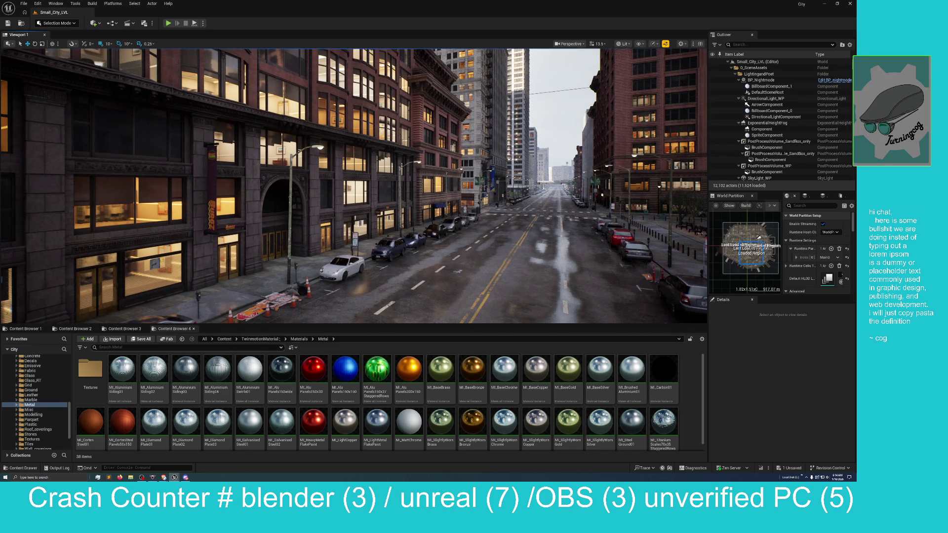
Step: Go back up to TwinmotionMaterials and look inside the Masters folder
left_click(299, 339)
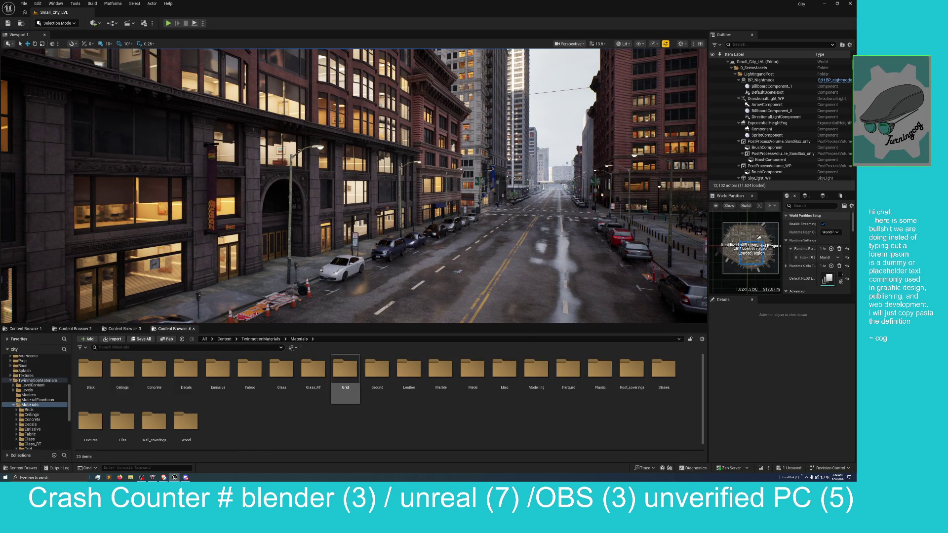
left_click(261, 339)
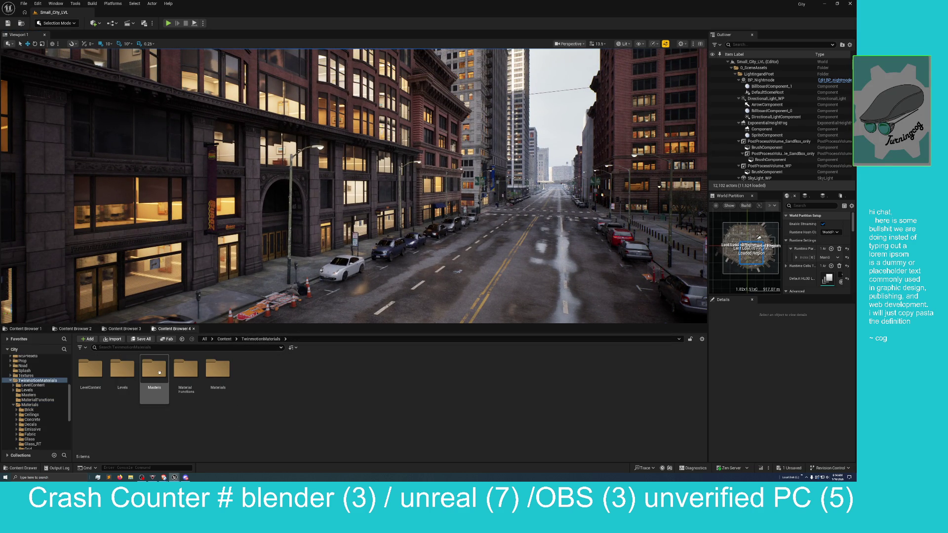
double_click(154, 372)
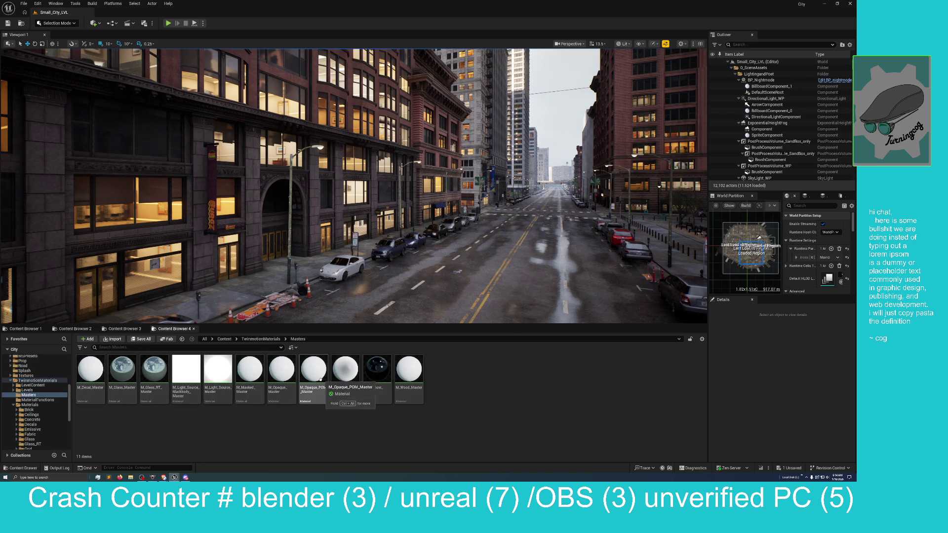
Step: Open MI_BaseBronze from Materials > Metal in the material instance editor
left_click(259, 340)
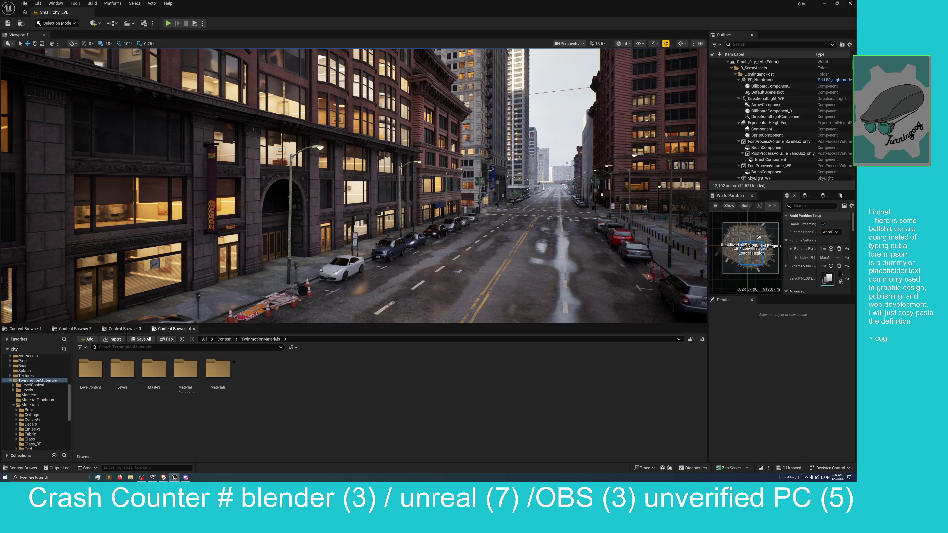
left_click(217, 375)
double_click(217, 375)
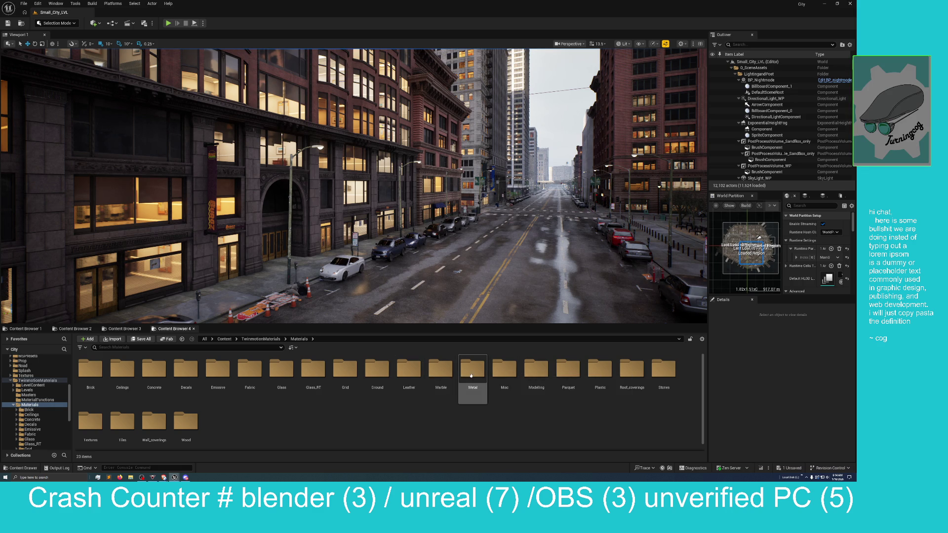
double_click(473, 371)
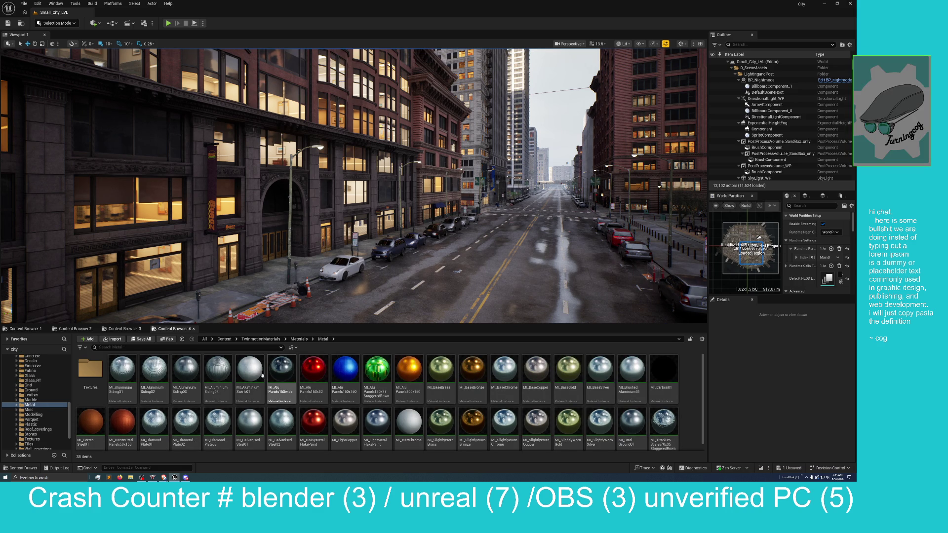
double_click(473, 372)
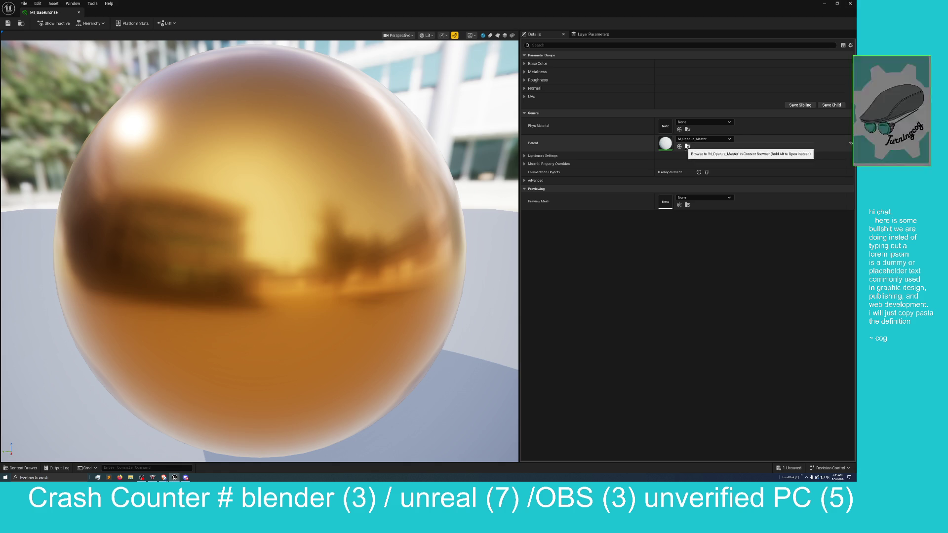
Step: Shrink the instance editor and open the parent material M_Opaque_Master from the Masters folder
mouse_move(513, 14)
left_mouse_down()
mouse_move(588, 90)
mouse_move(656, 96)
left_mouse_up()
double_click(284, 373)
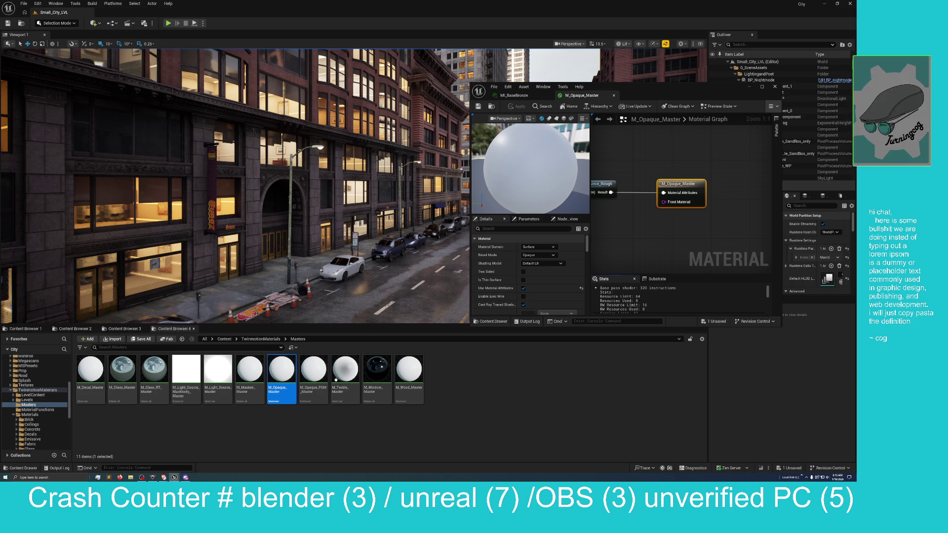
Step: Full-screen M_Opaque_Master and pan through its Lerp, Multiply, Metallic and Roughness nodes, then return to MI_BaseBronze
double_click(645, 92)
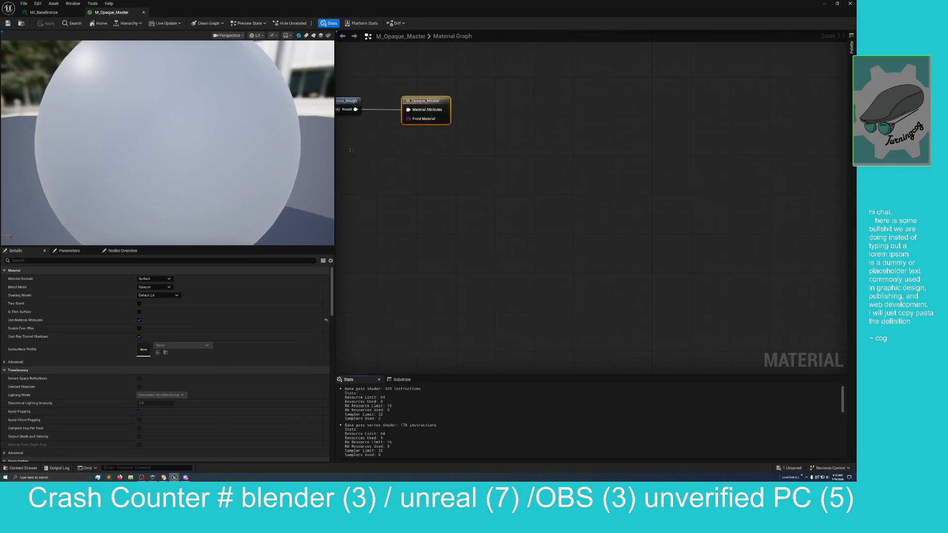
left_click_drag(571, 272, 654, 252)
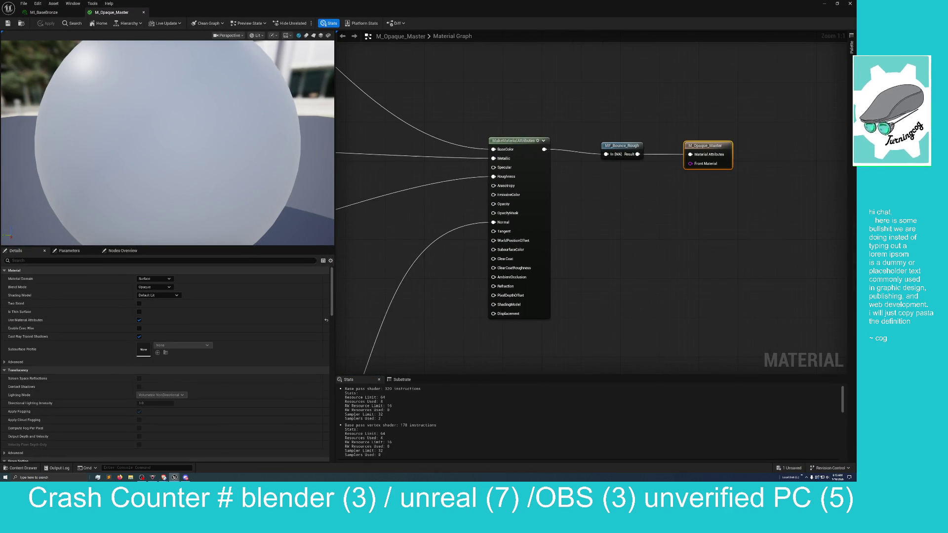
left_click_drag(540, 264, 690, 263)
scroll(616, 243, "down", 2)
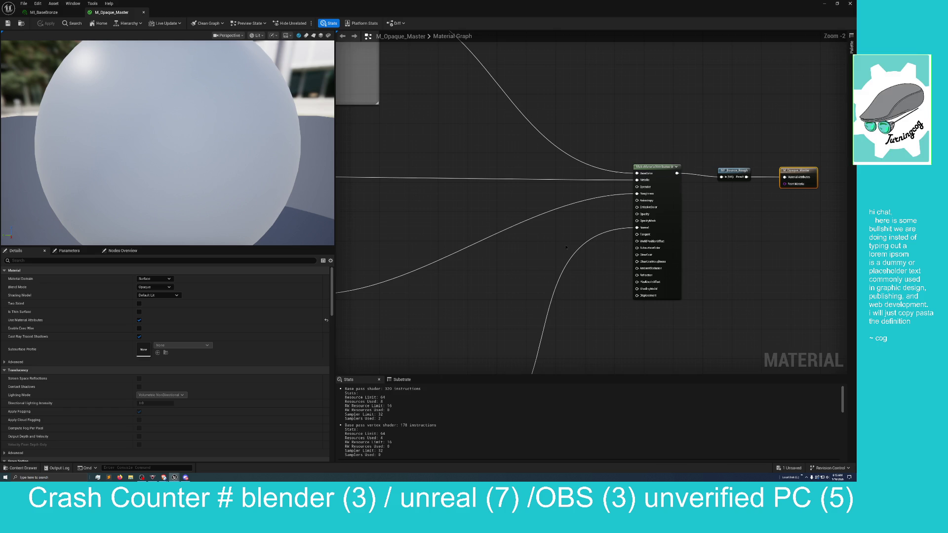
mouse_move(431, 153)
left_mouse_down()
mouse_move(562, 271)
mouse_move(577, 308)
mouse_move(644, 352)
left_mouse_up()
scroll(643, 352, "down", 2)
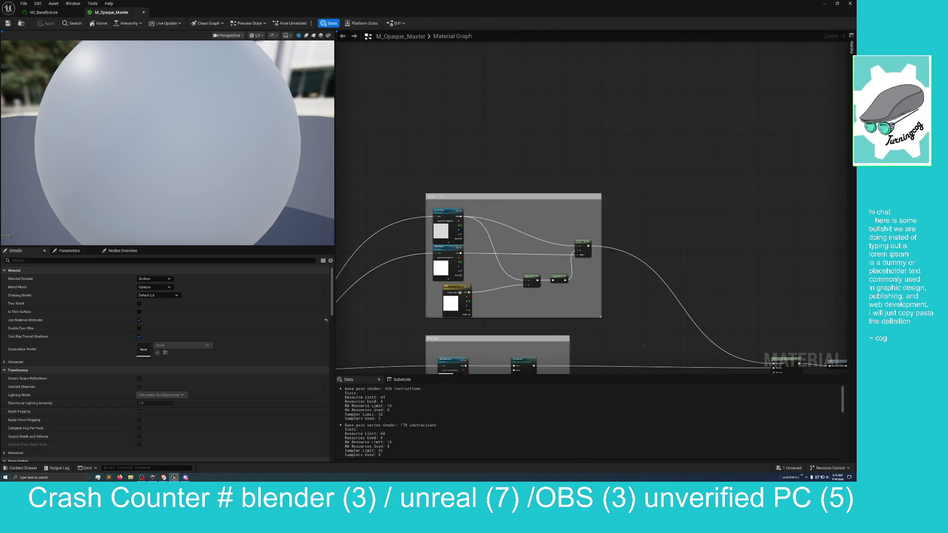
mouse_move(644, 346)
left_mouse_down()
mouse_move(703, 245)
mouse_move(658, 259)
mouse_move(650, 233)
left_mouse_up()
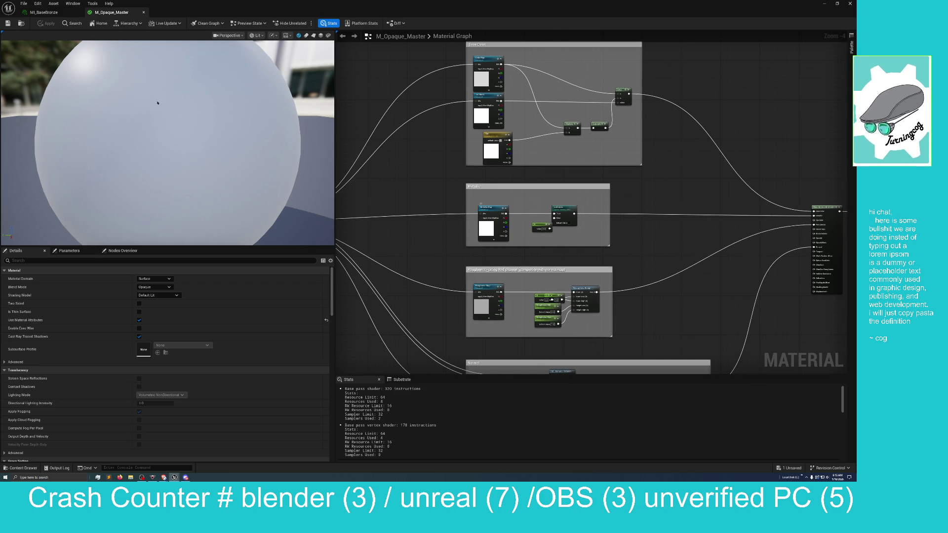
left_click(44, 12)
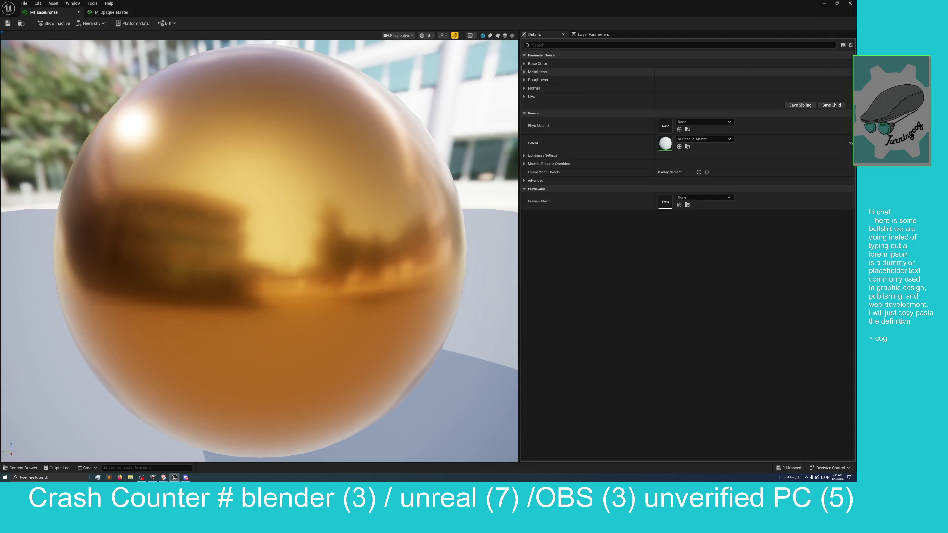
Step: Expand MI_BaseBronze's Base Color, Metalness, Roughness, Normal and UVs groups, then un-maximize its editor
left_click(536, 63)
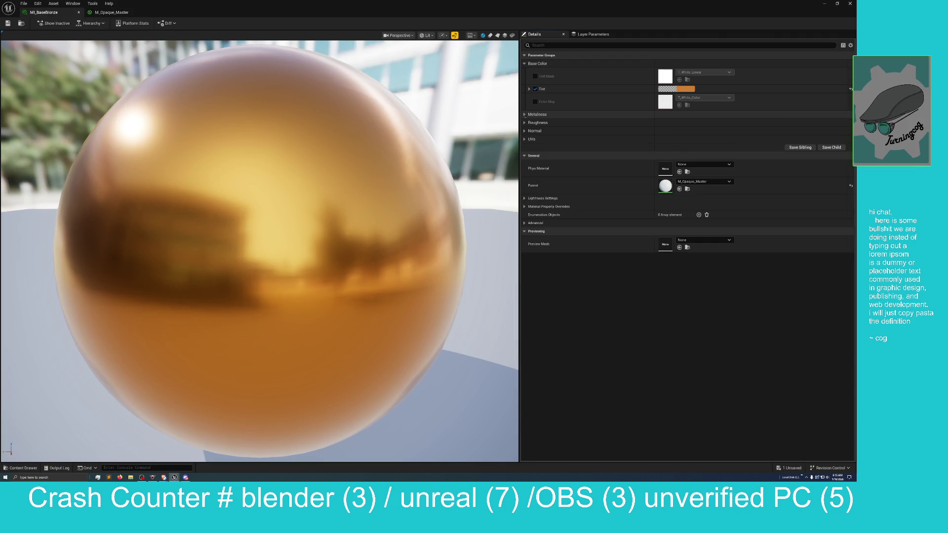
left_click(535, 114)
left_click(538, 148)
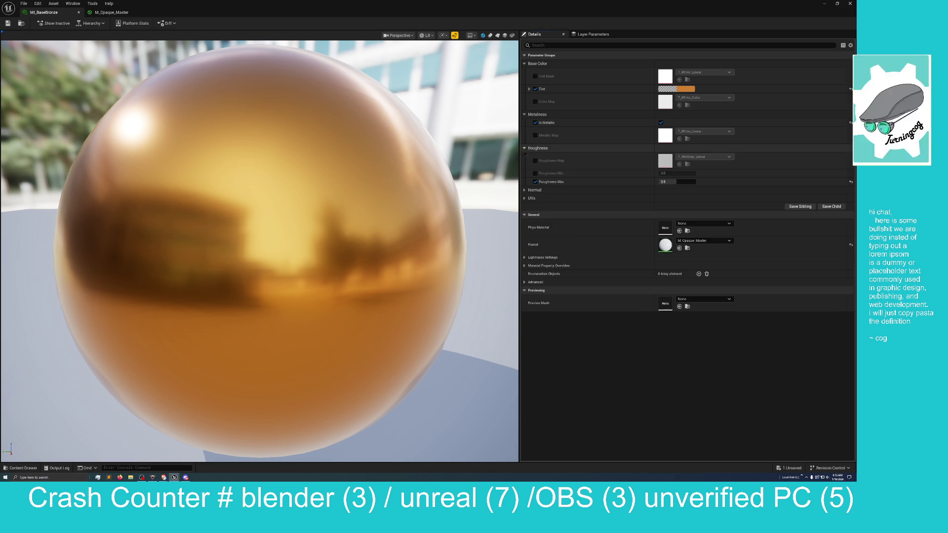
left_click(535, 191)
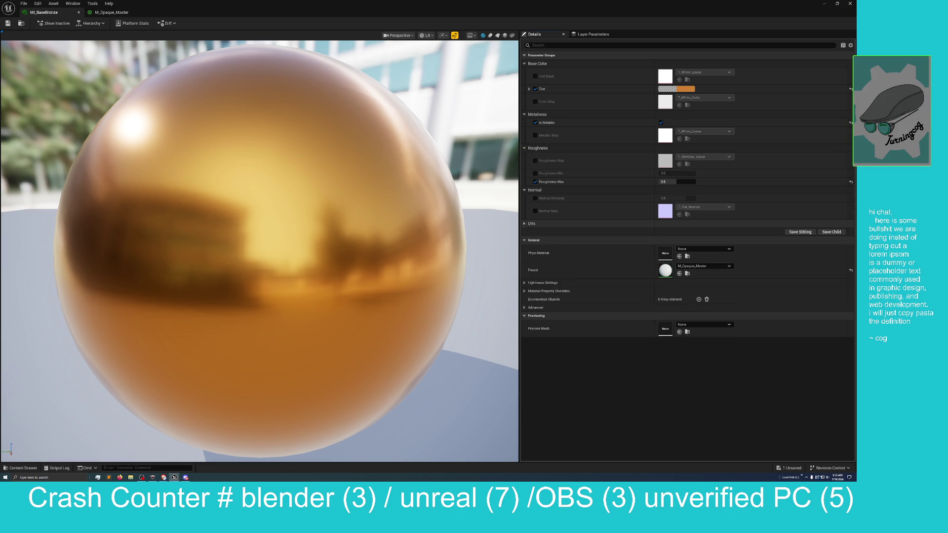
left_click(532, 224)
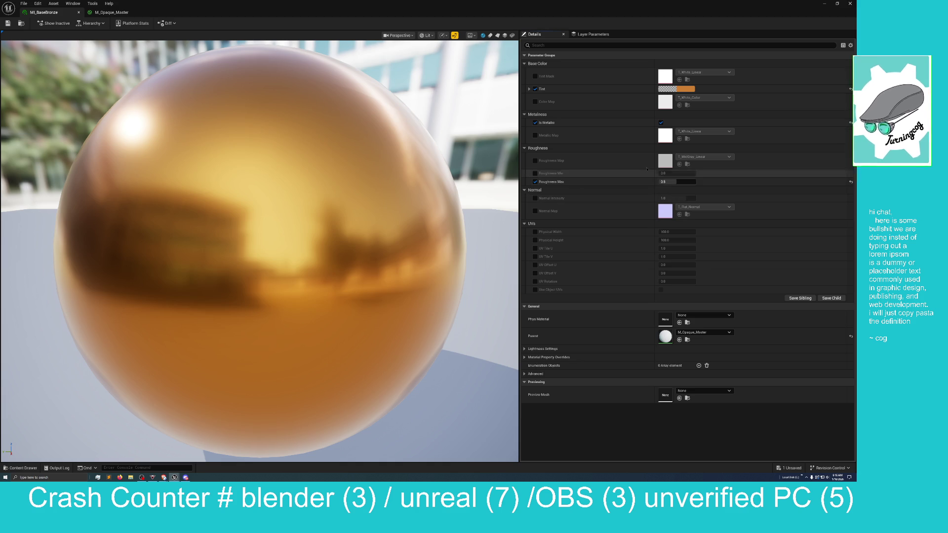
mouse_move(556, 8)
left_mouse_down()
mouse_move(551, 118)
mouse_move(548, 108)
left_mouse_up()
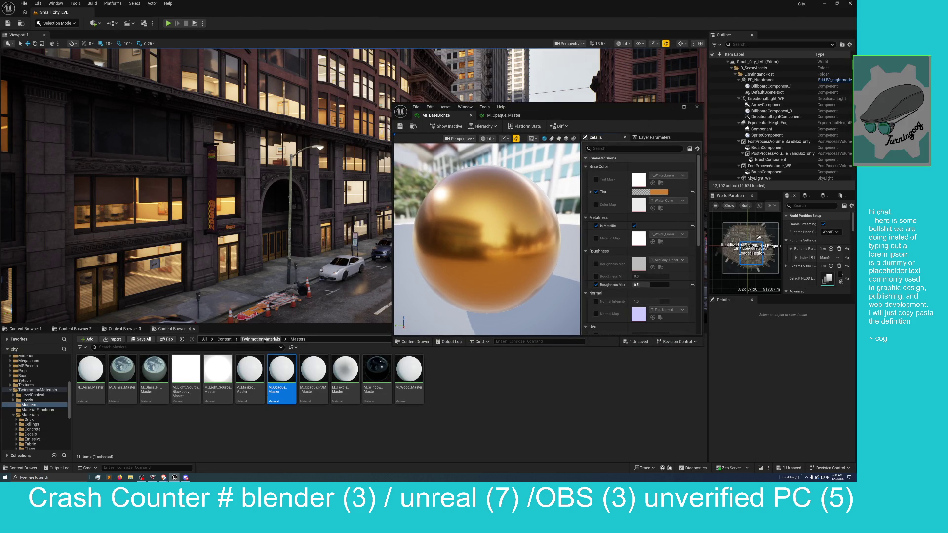
Step: Navigate to TwinmotionMaterials > Materials > Fabric and open MI_CarpetWoolSedona01
left_click(277, 340)
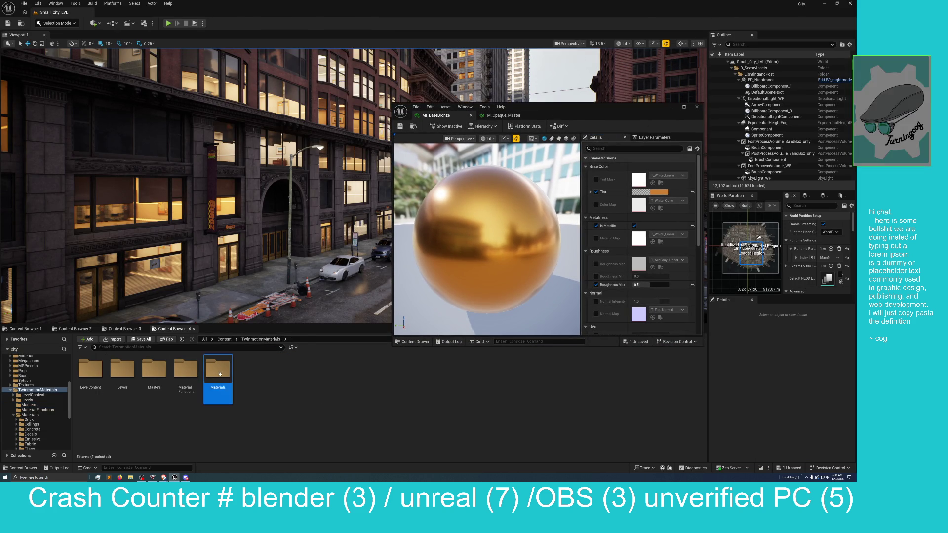
double_click(214, 375)
left_click(250, 375)
double_click(250, 374)
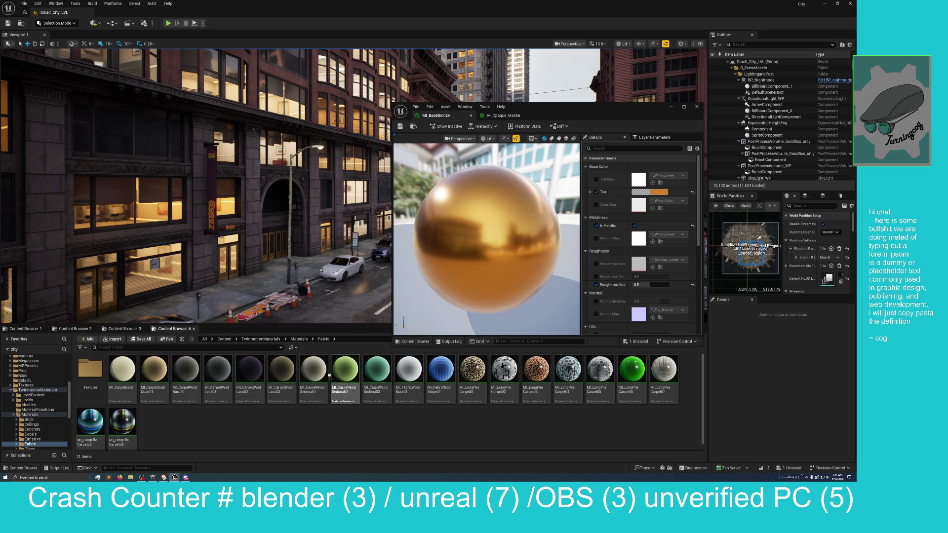
left_click(314, 376)
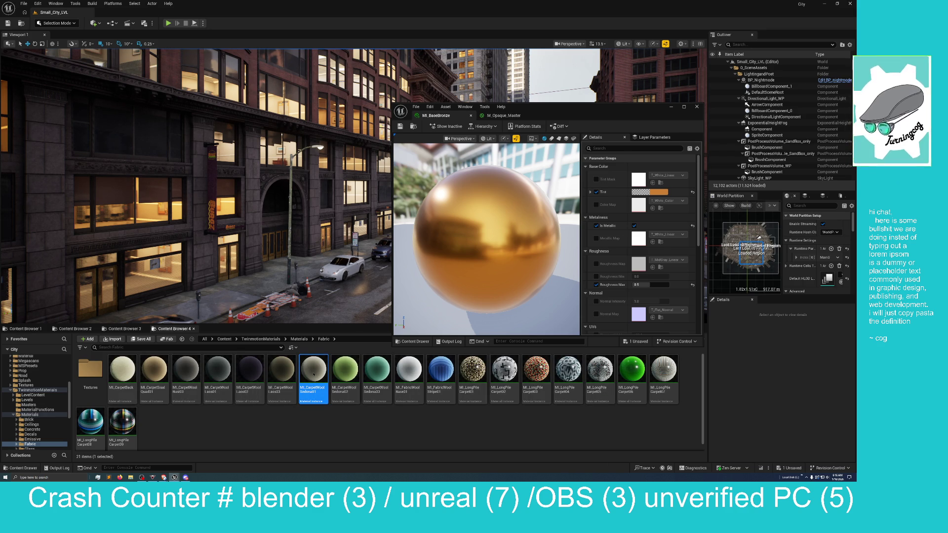
double_click(313, 376)
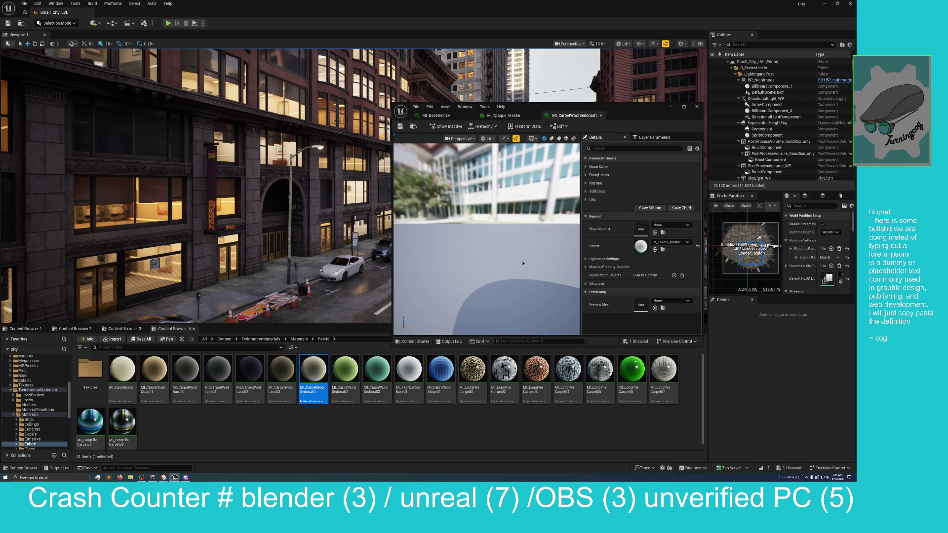
Step: Maximize the carpet material, expand Normal, and open its T_CarpetWoolSedona01_N normal map texture
double_click(630, 110)
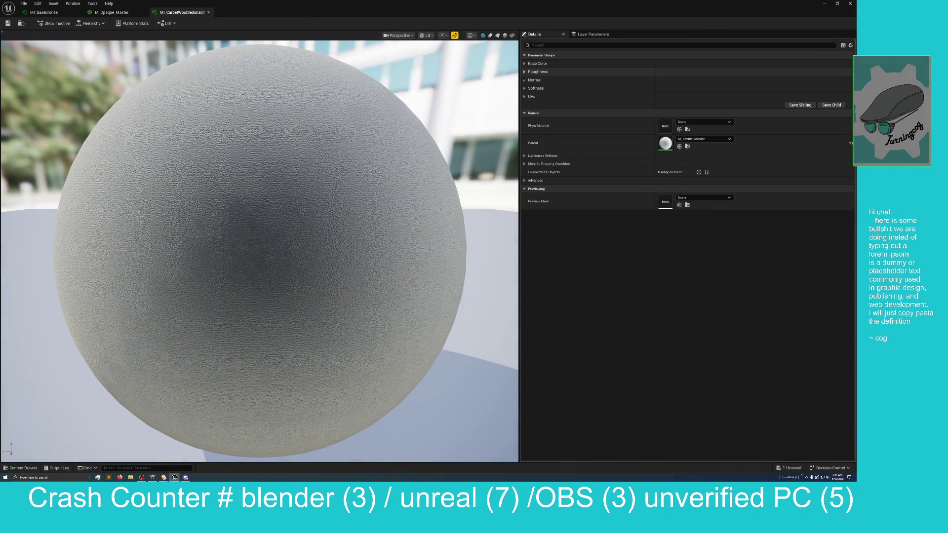
left_click(525, 80)
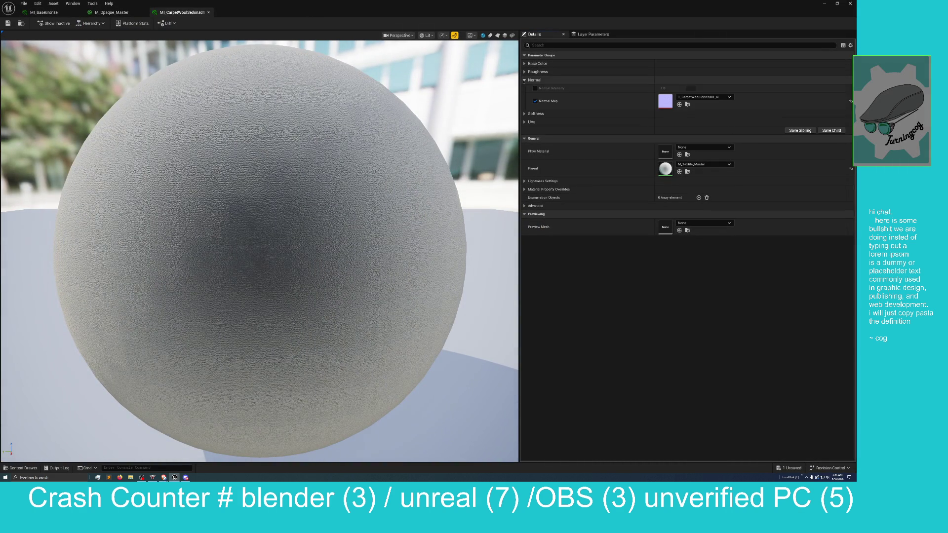
left_click(688, 104)
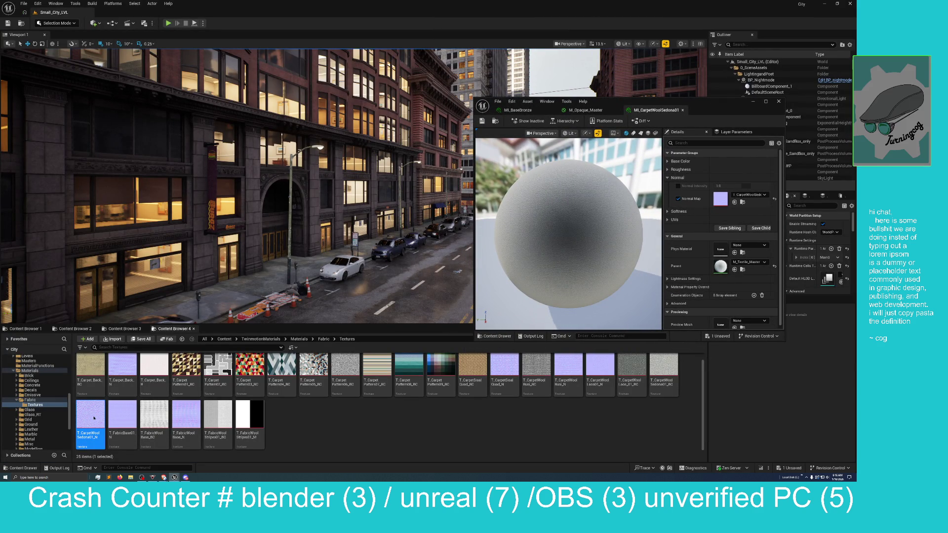
double_click(94, 419)
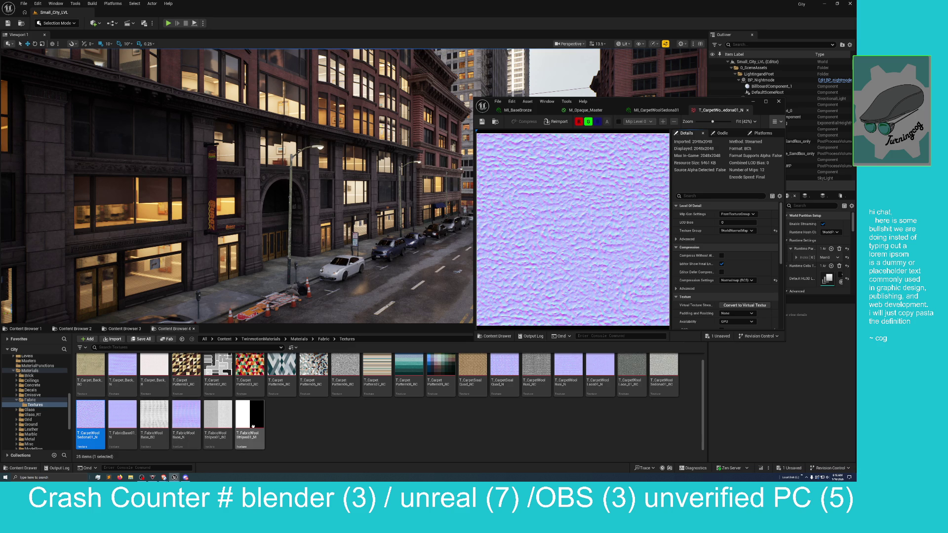
Step: Inspect the T_FabricWoolBase_N normal map by maximizing, restoring and moving its Texture Editor window
left_click(190, 417)
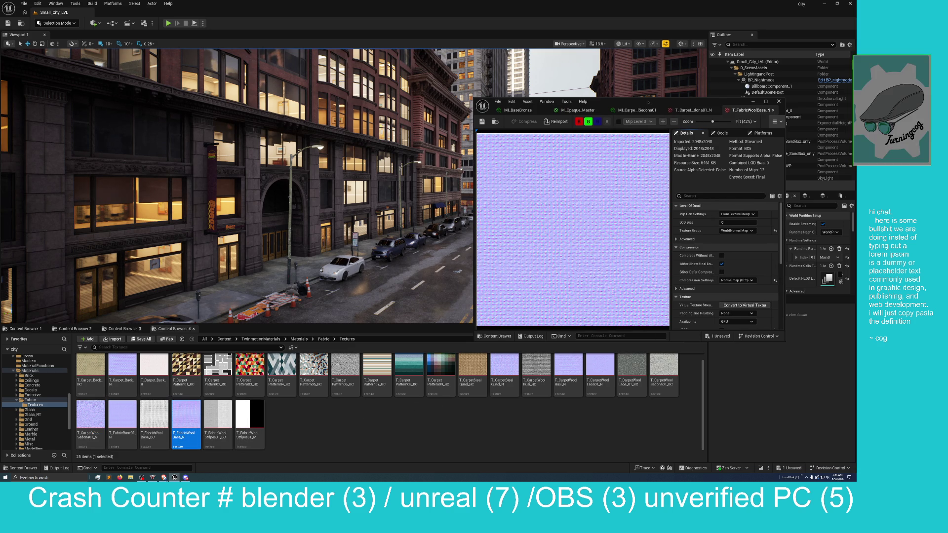
mouse_move(647, 104)
left_mouse_down()
mouse_move(444, 146)
mouse_move(459, 182)
left_mouse_up()
double_click(459, 183)
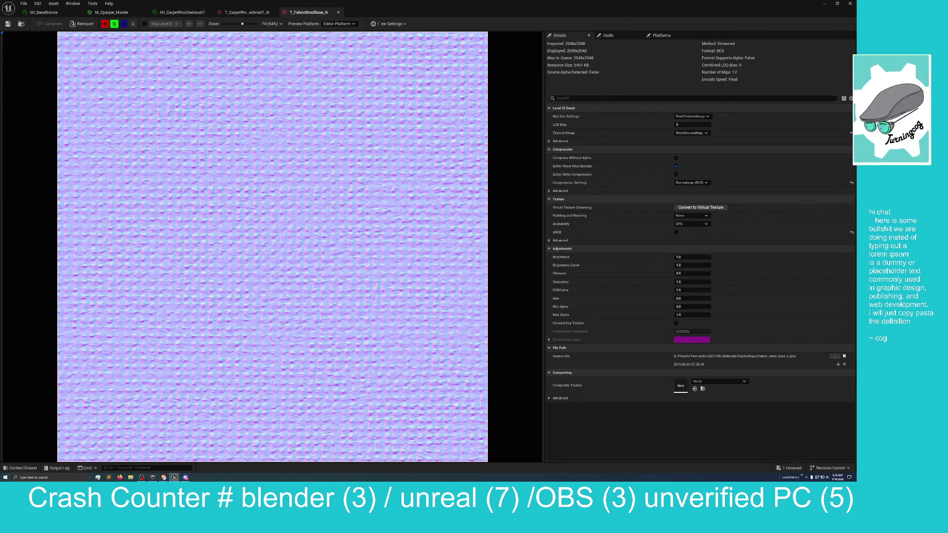
left_click_drag(485, 5, 459, 55)
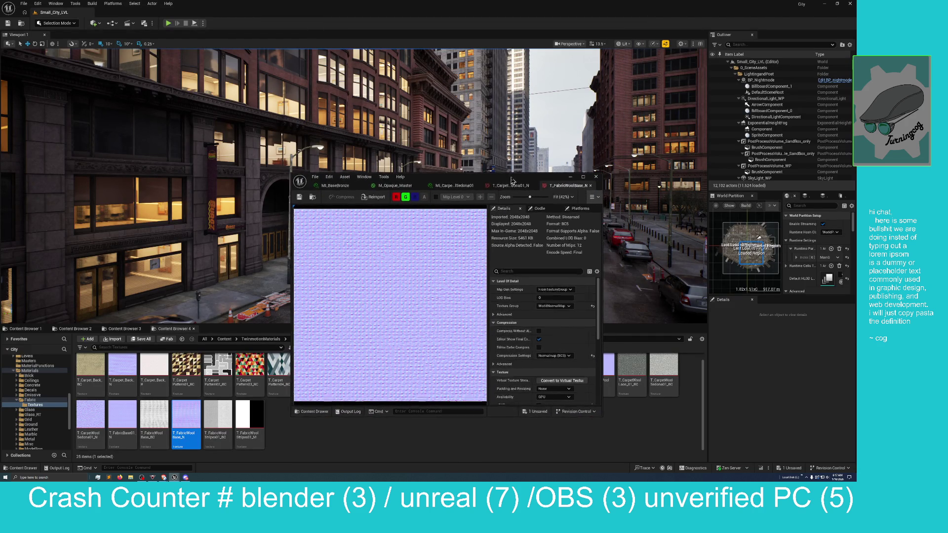
left_click_drag(511, 181, 582, 201)
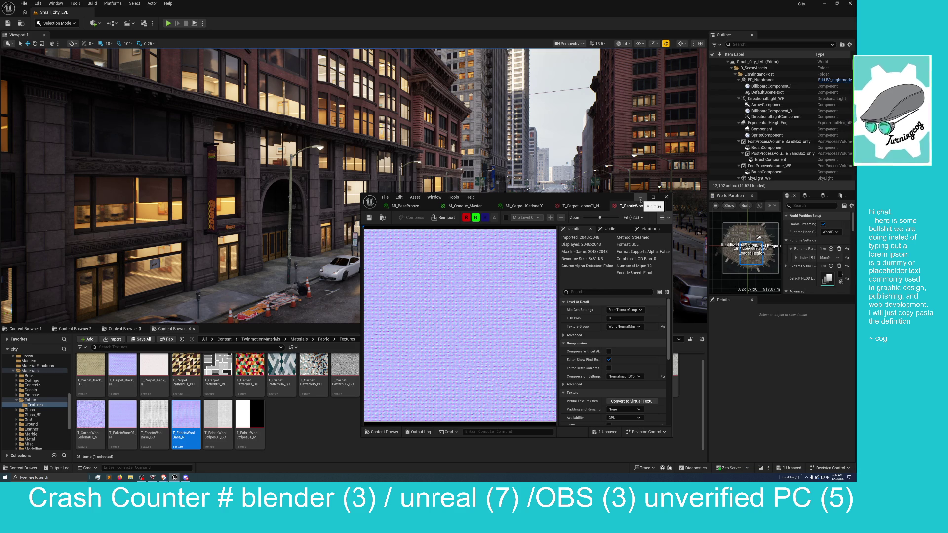
mouse_move(592, 202)
left_mouse_down()
mouse_move(573, 186)
mouse_move(488, 187)
mouse_move(494, 191)
mouse_move(437, 216)
mouse_move(517, 208)
left_mouse_up()
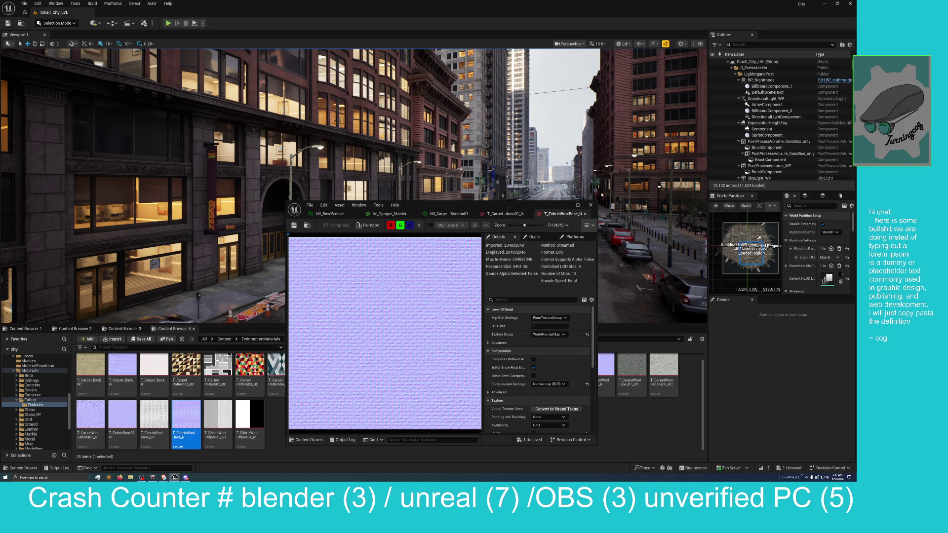
mouse_move(517, 209)
left_mouse_down()
mouse_move(530, 207)
mouse_move(0, 205)
left_mouse_up()
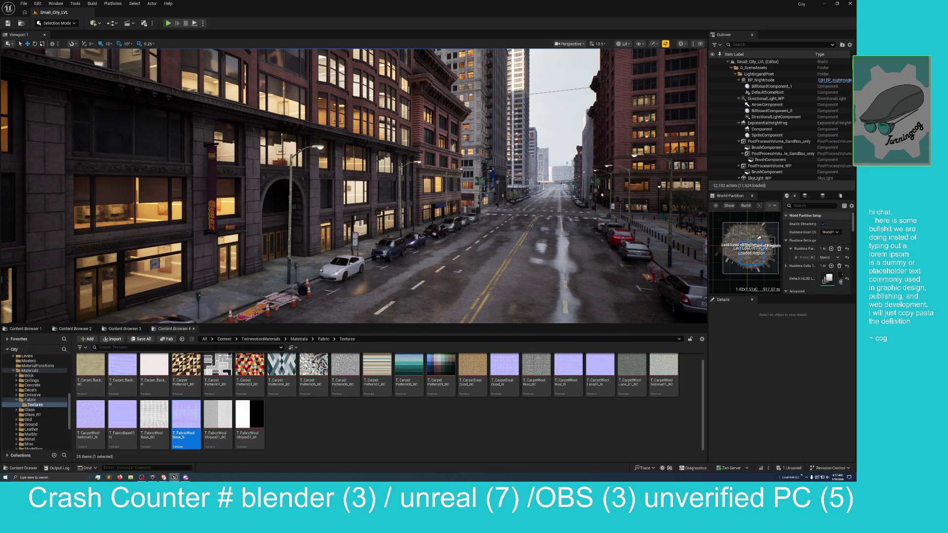
Step: Look through the Twinmotion Metal materials folder, then switch to the Content Browser showing the dirty sidewalk textures
left_click_drag(189, 242, 190, 255)
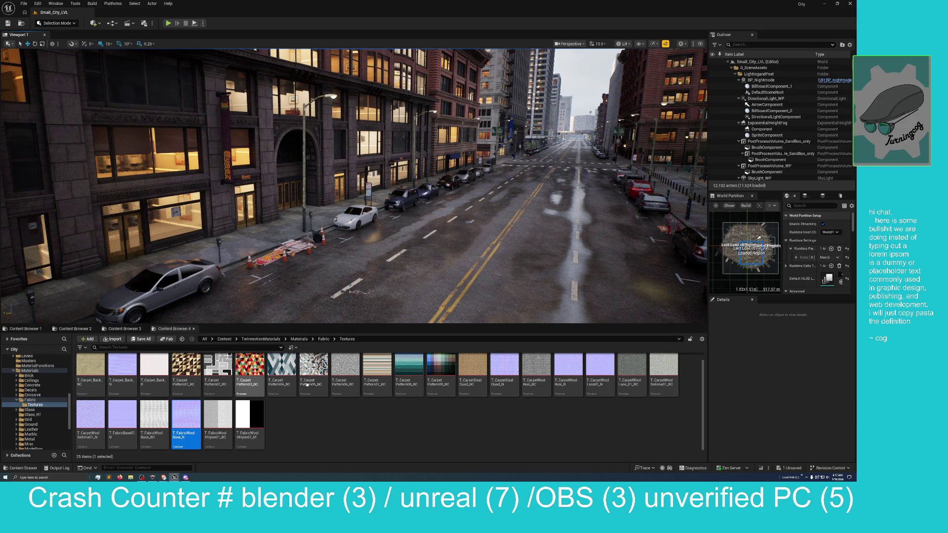
left_click(300, 339)
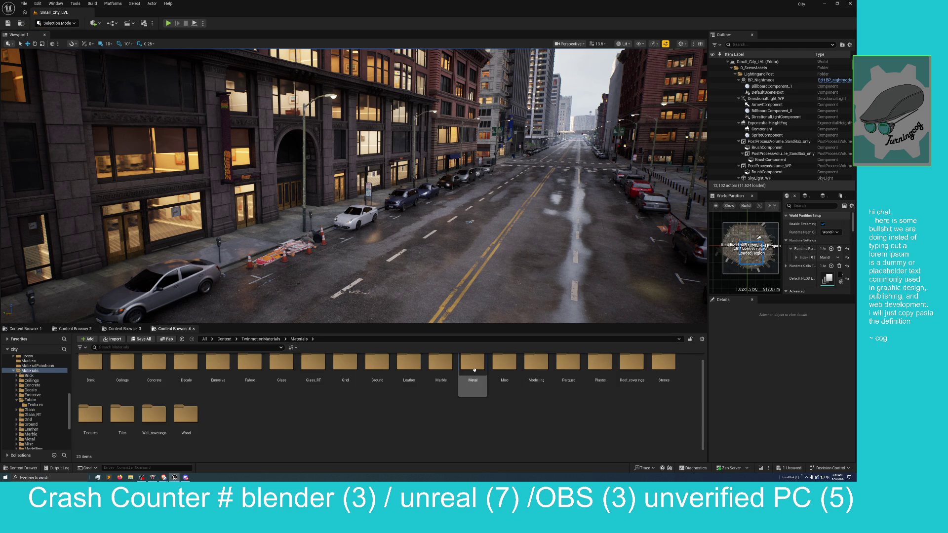
double_click(472, 365)
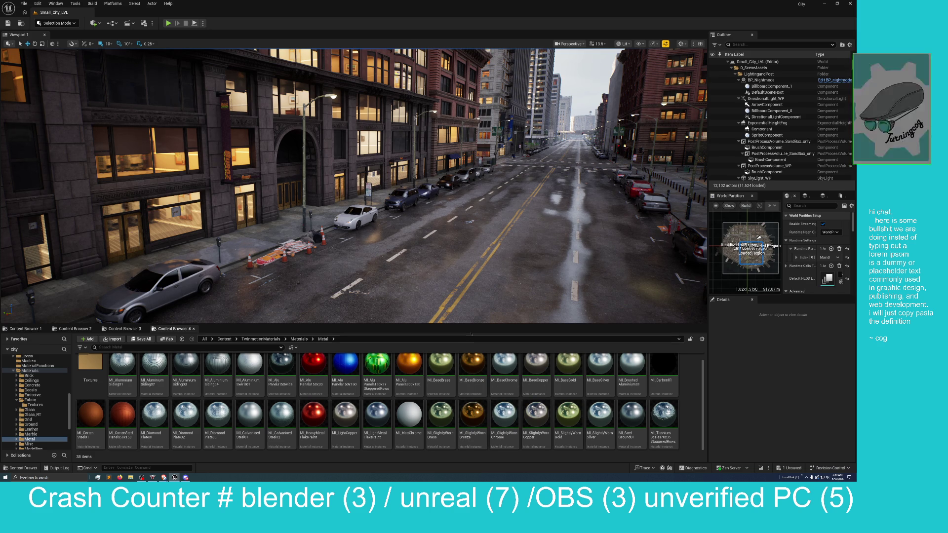
left_click(124, 329)
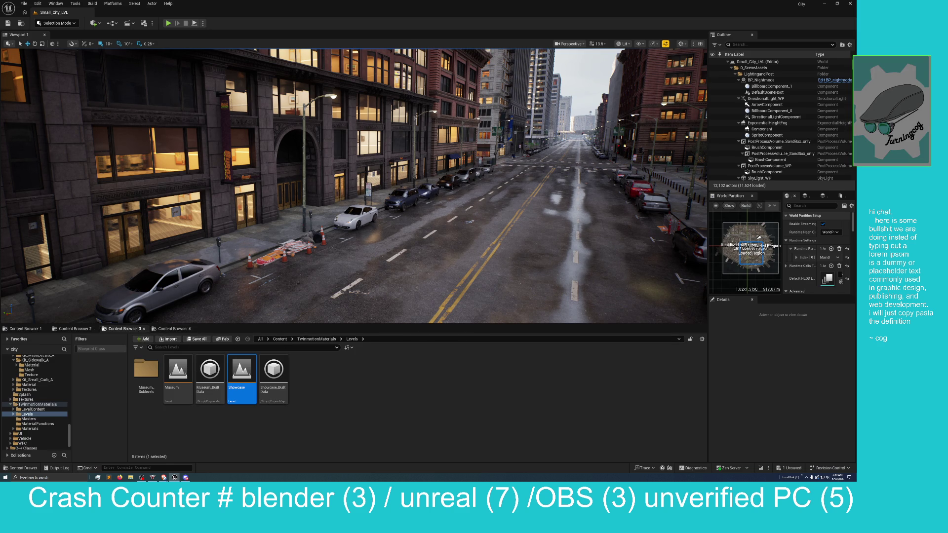
left_click(74, 329)
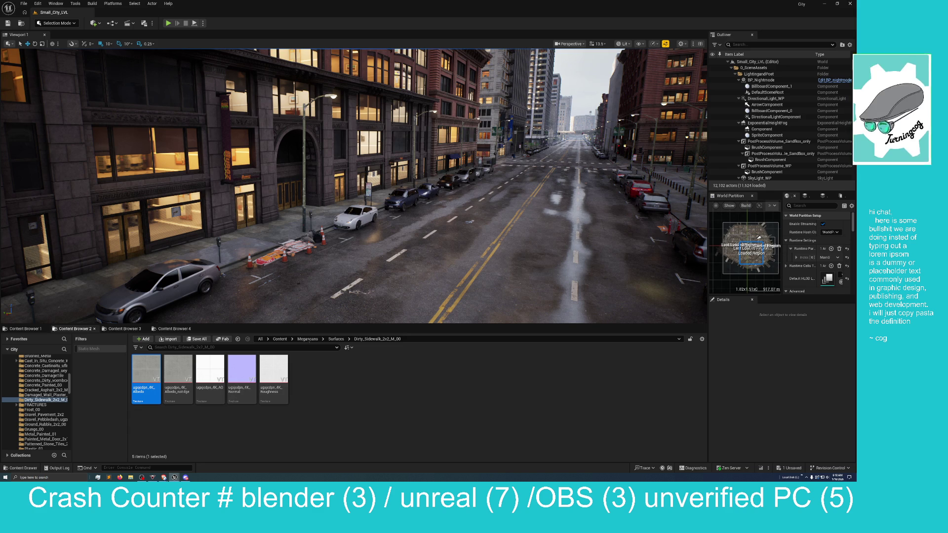
Step: In the Content root, add a new folder and name it Substrate_Materials
left_click(280, 339)
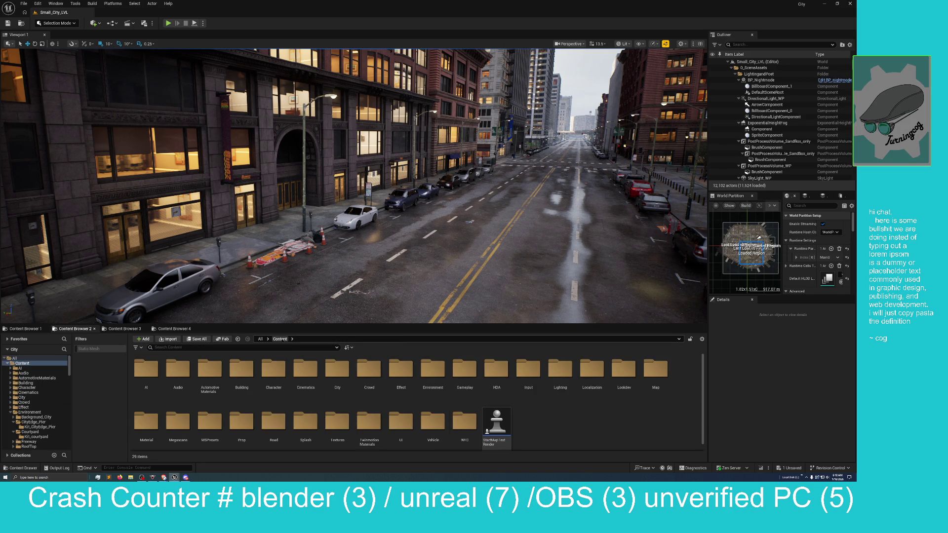
right_click(555, 421)
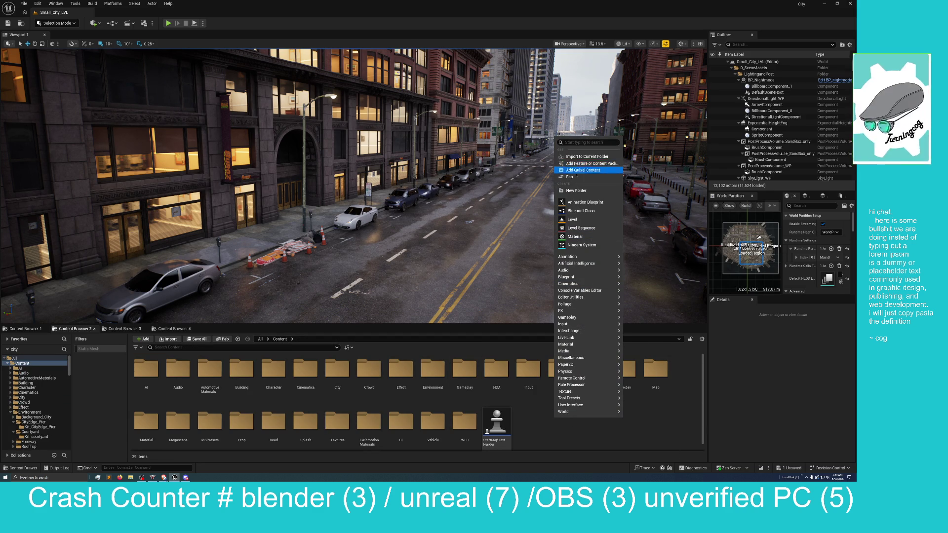
left_click(576, 191)
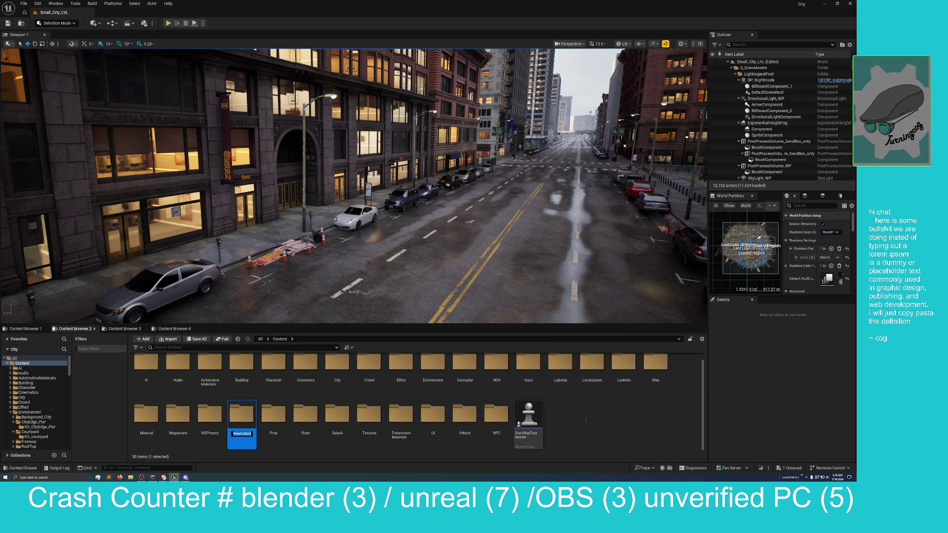
type("Substra")
type("te mat")
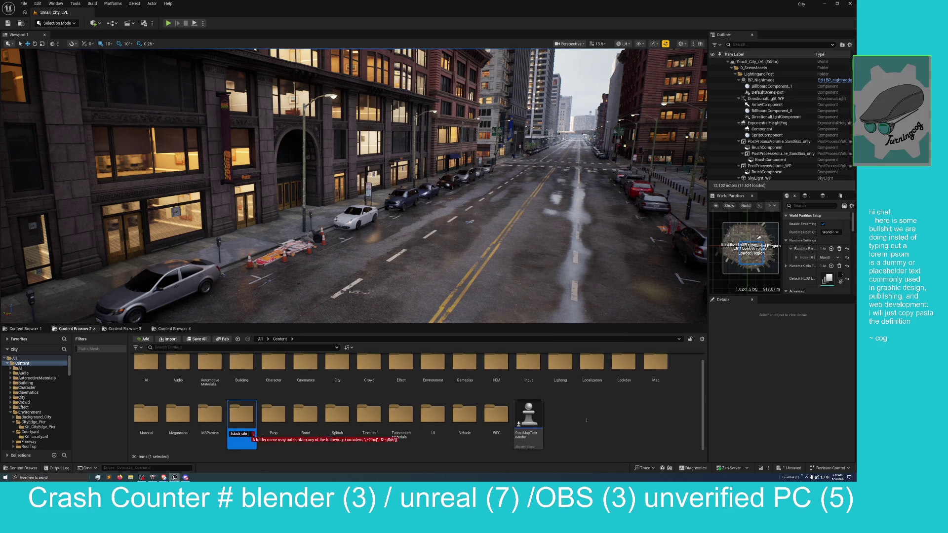
key("BackSpace")
key("BackSpace")
key("BackSpace")
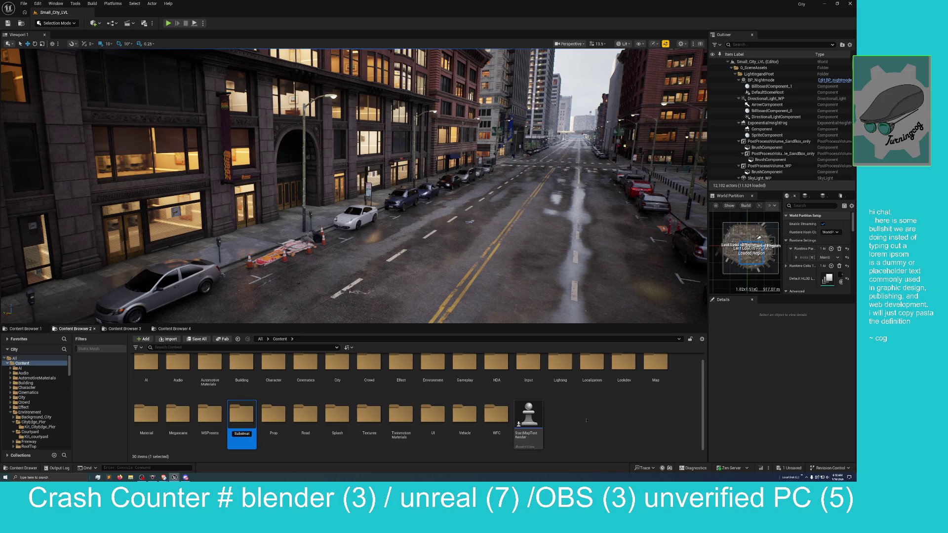
type("e")
type("_Materia")
type("ls")
key("Return")
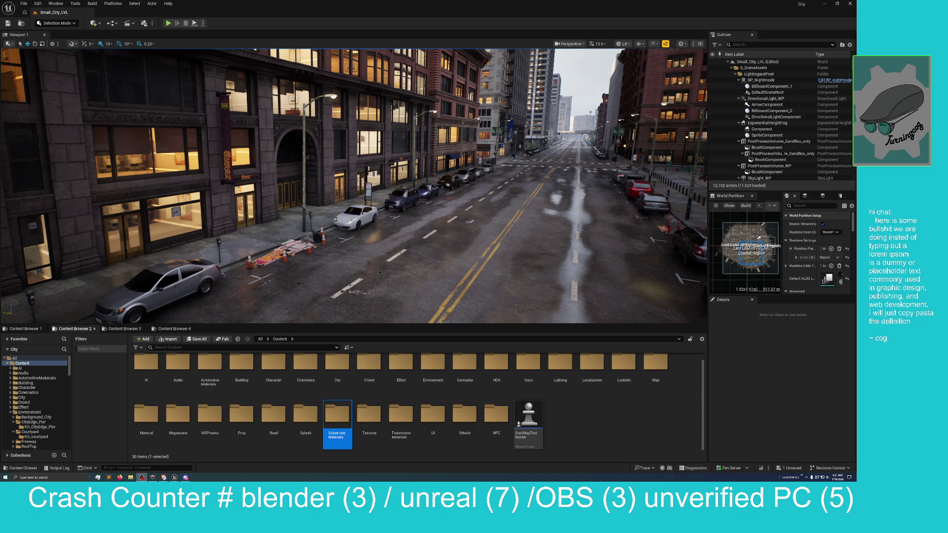
Step: Rotate the viewport camera right so it looks straight down the city street
left_click_drag(345, 256, 383, 256)
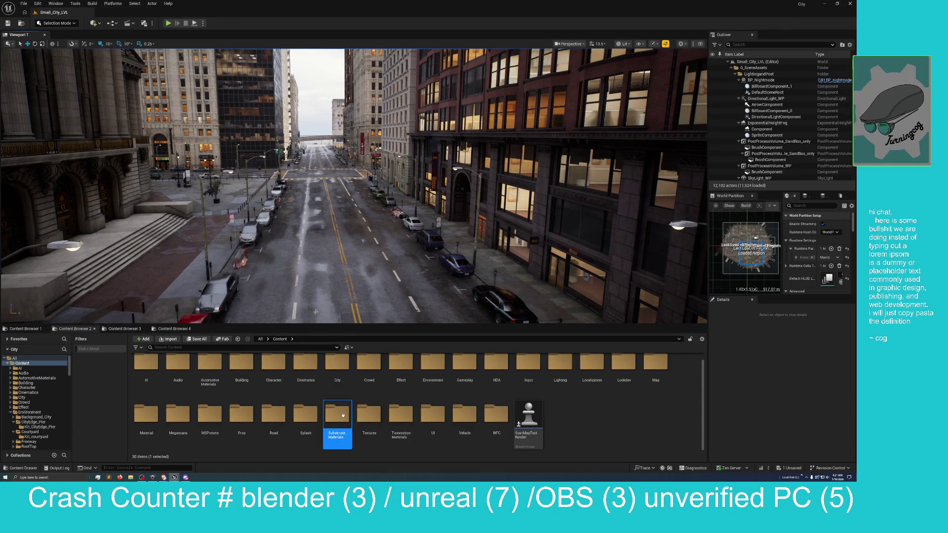
Step: Inside the Substrate_Materials folder, add a new Material asset named MM_Metal
double_click(339, 415)
right_click(181, 365)
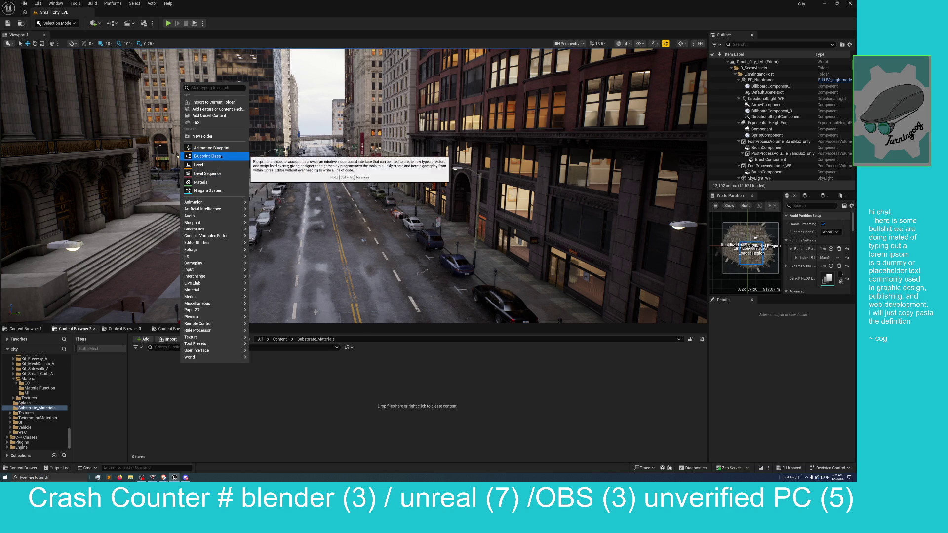
left_click(211, 184)
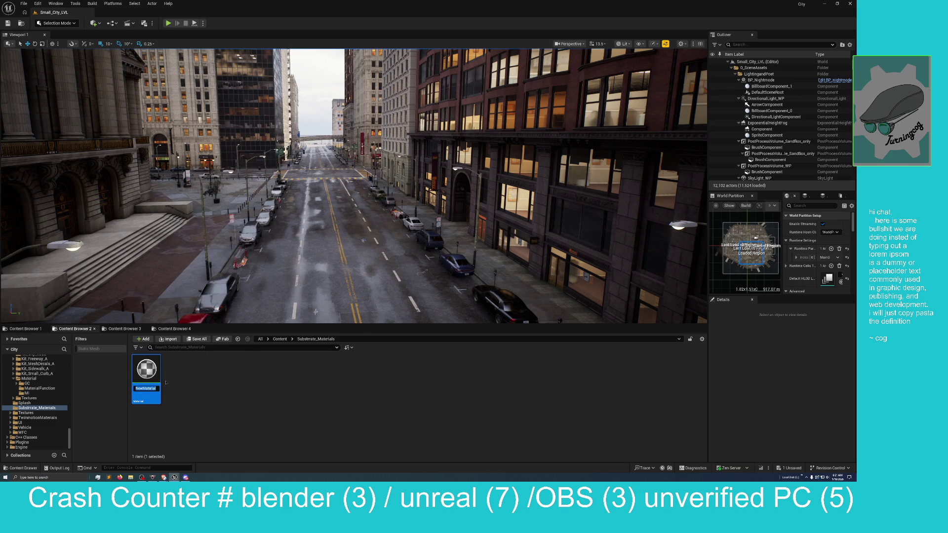
type("MM_")
type("Me")
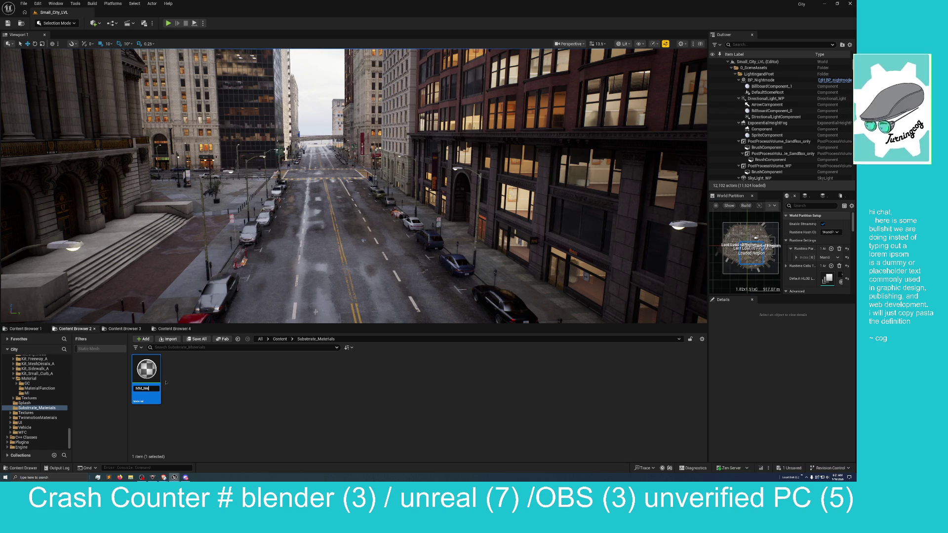
type("tal")
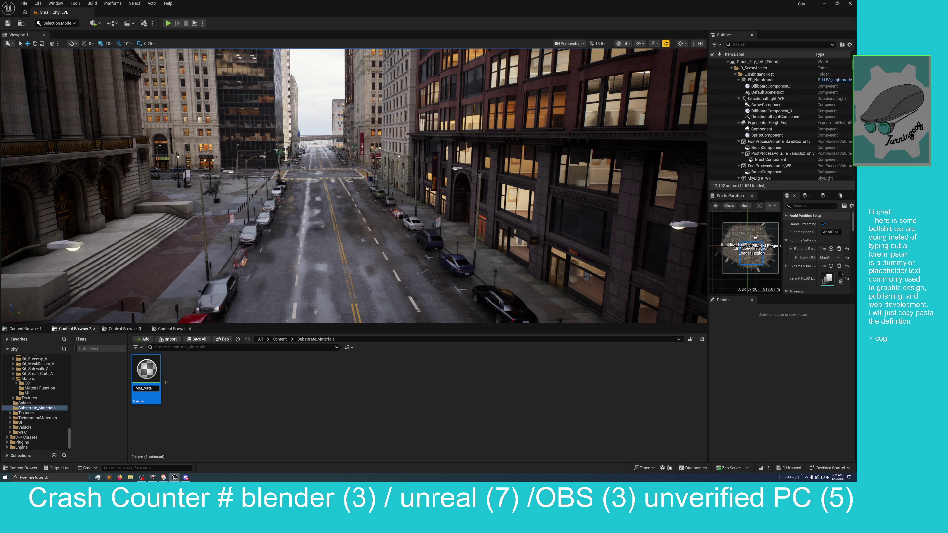
key("Return")
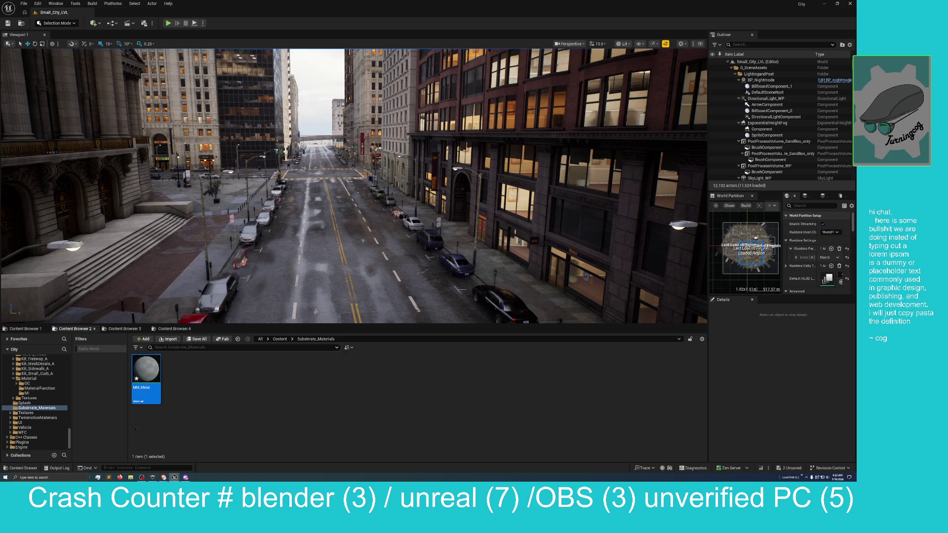